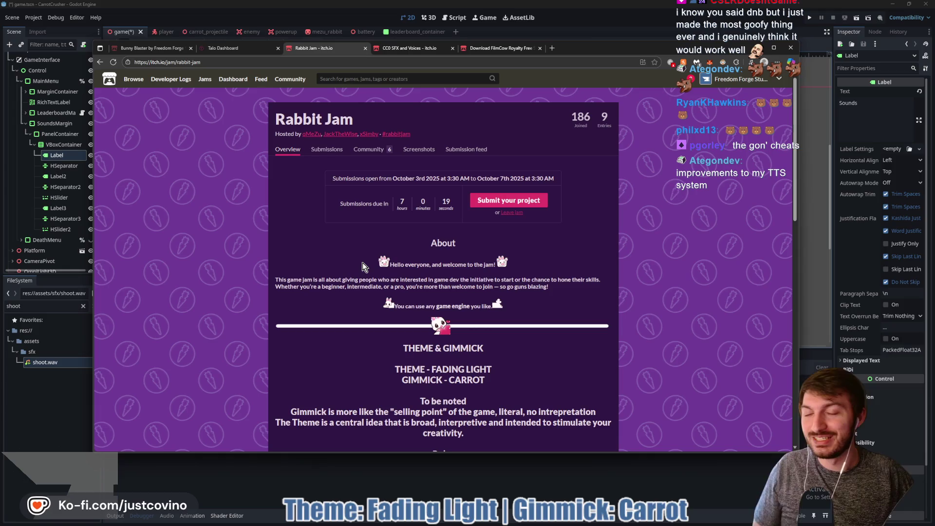
# Minimize the itch.io Rabbit Jam browser page to bring the Godot editor back into view.
pyautogui.click(61, 413)
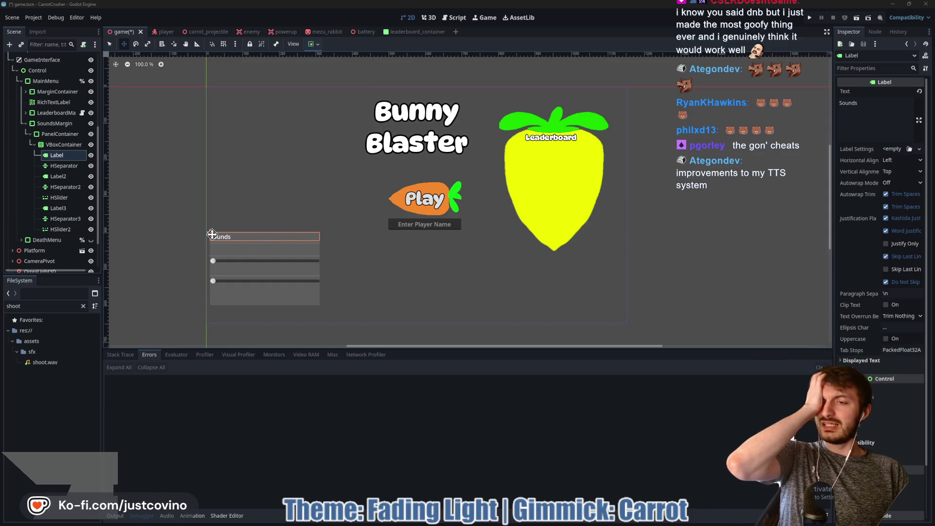
# Rename the label and slider nodes to MusicLabel, MusicSlider, SFXLabel and SFXSlider.
pyautogui.click(57, 176)
pyautogui.write('Music')
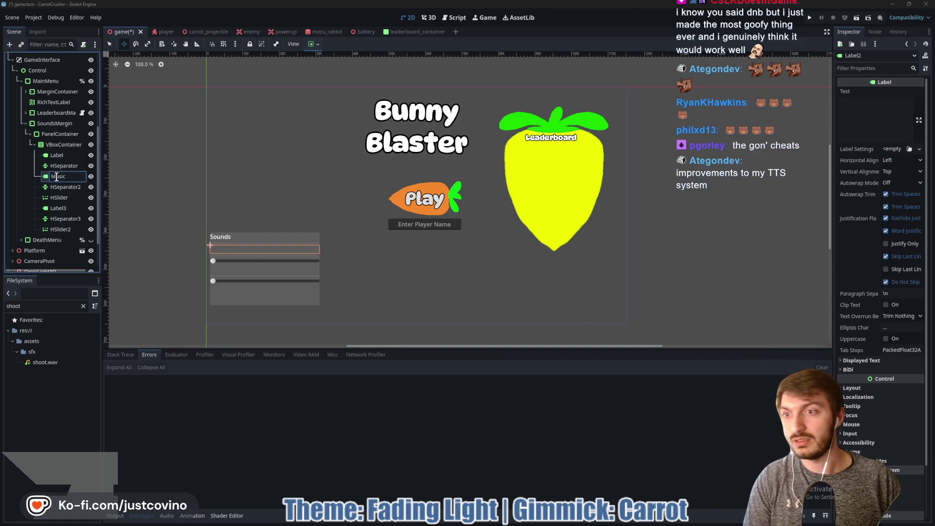
pyautogui.write('Label')
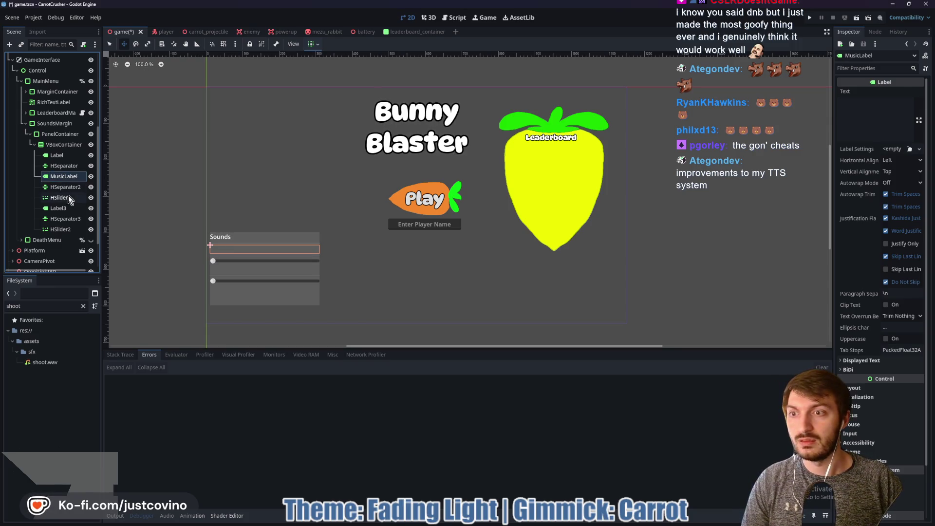
pyautogui.doubleClick(69, 196)
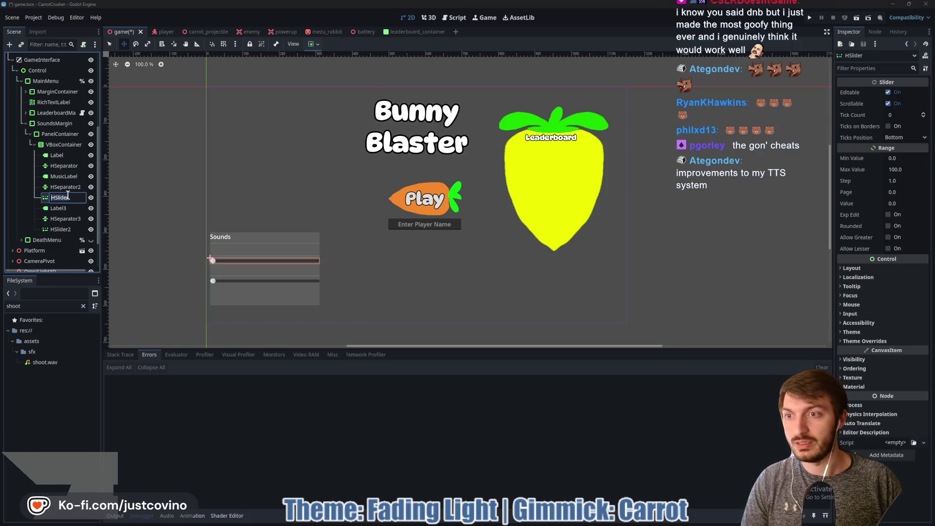
pyautogui.write('Musiclider')
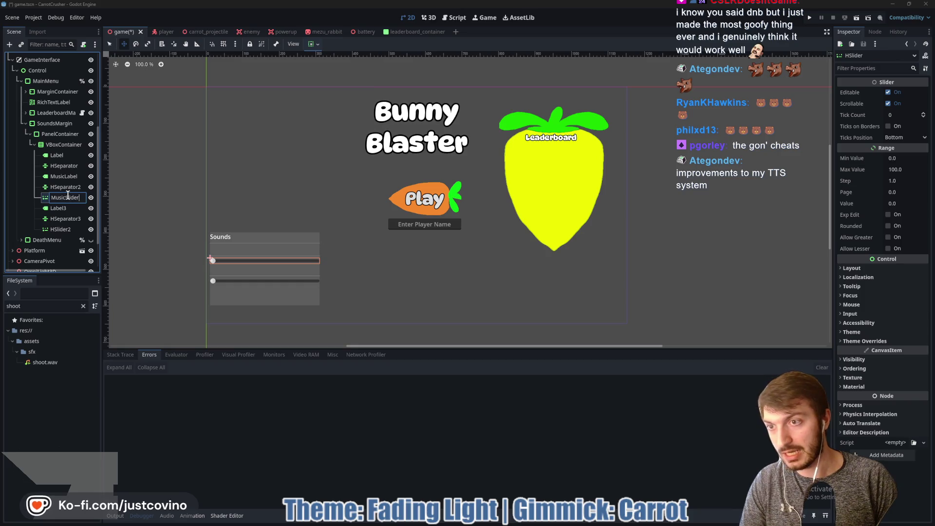
pyautogui.doubleClick(68, 208)
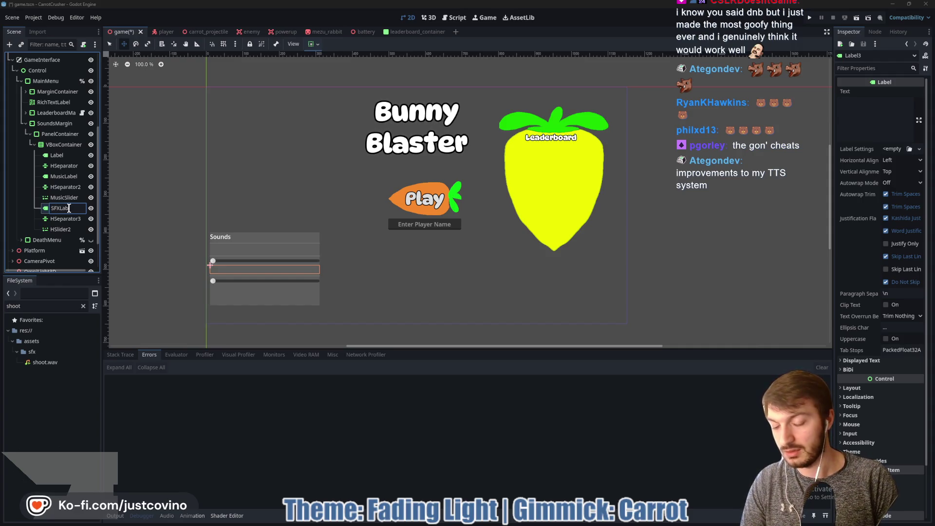
pyautogui.doubleClick(61, 228)
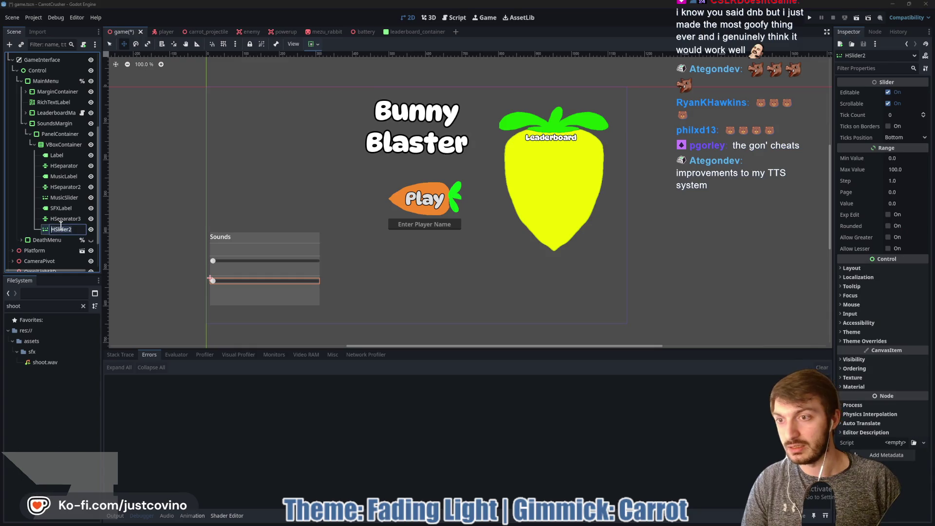
pyautogui.write('r')
pyautogui.press('Return')
# Set SFXLabel's Text to 'Sound Effects' in the Inspector.
pyautogui.click(61, 208)
pyautogui.click(852, 110)
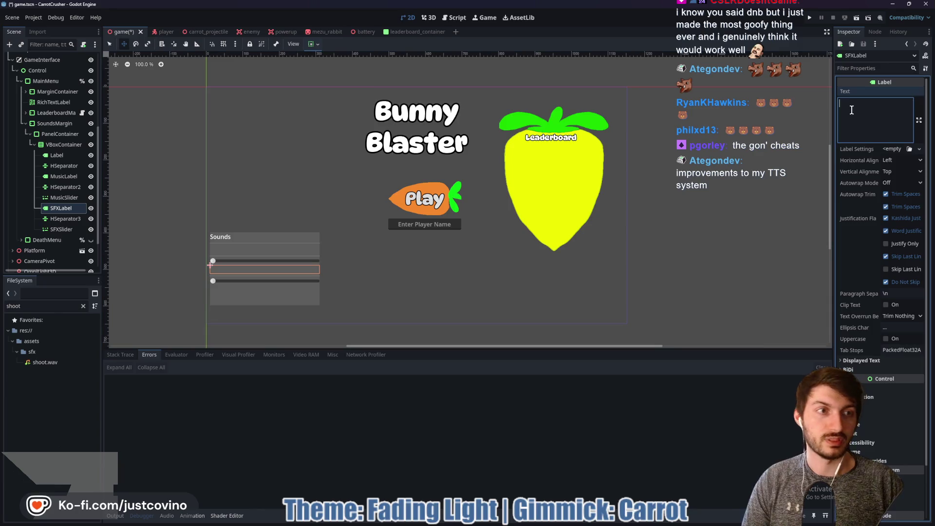
pyautogui.write('Sound Effe')
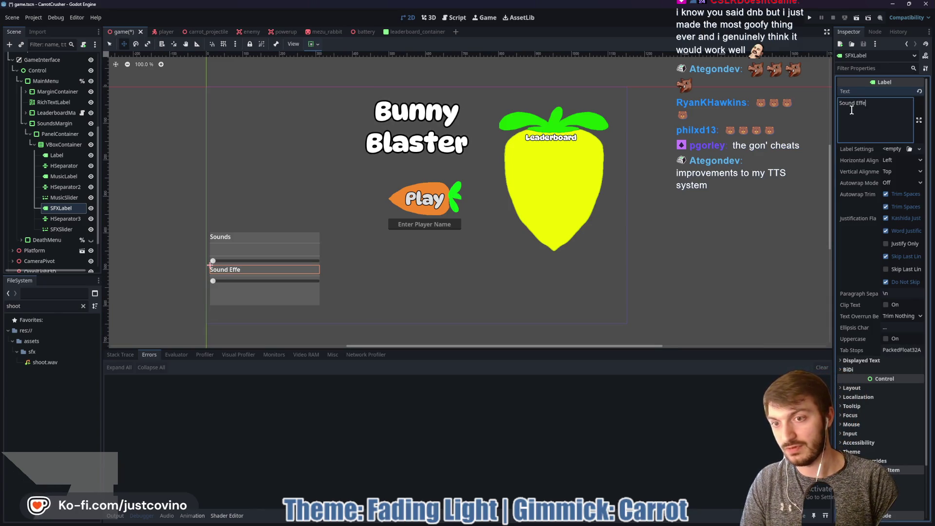
pyautogui.moveTo(174, 219); pyautogui.dragTo(174, 230)
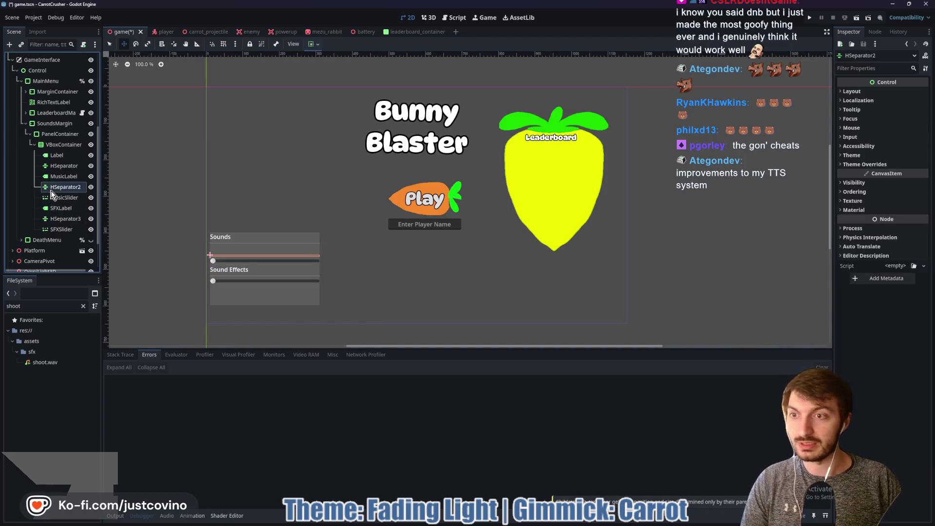
# Set MusicLabel's Text to 'Music' in the Inspector.
pyautogui.click(56, 155)
pyautogui.scroll(4, 294, 265)
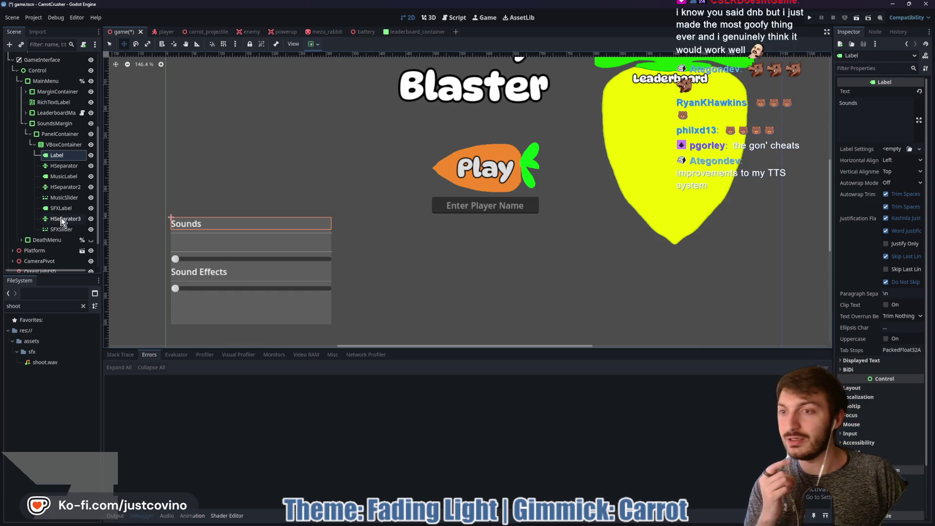
pyautogui.click(56, 167)
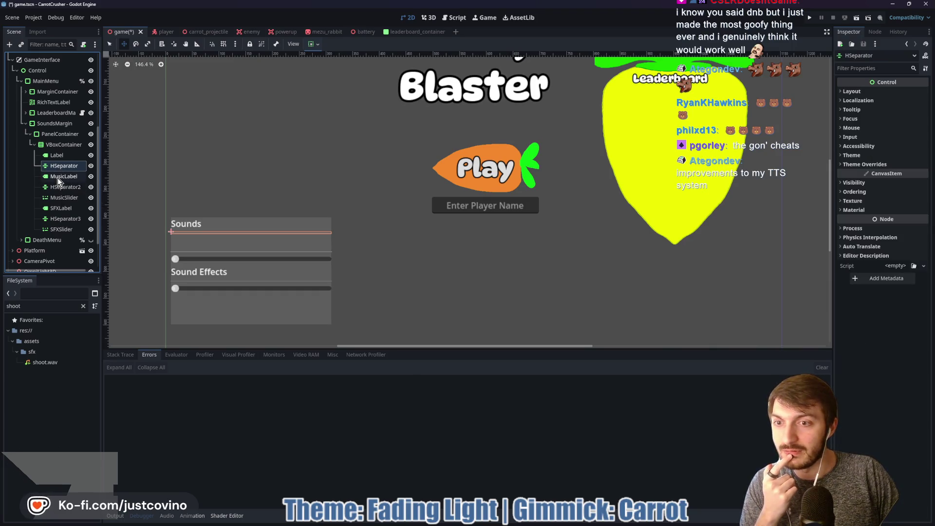
pyautogui.click(58, 176)
pyautogui.click(857, 114)
pyautogui.write('Music')
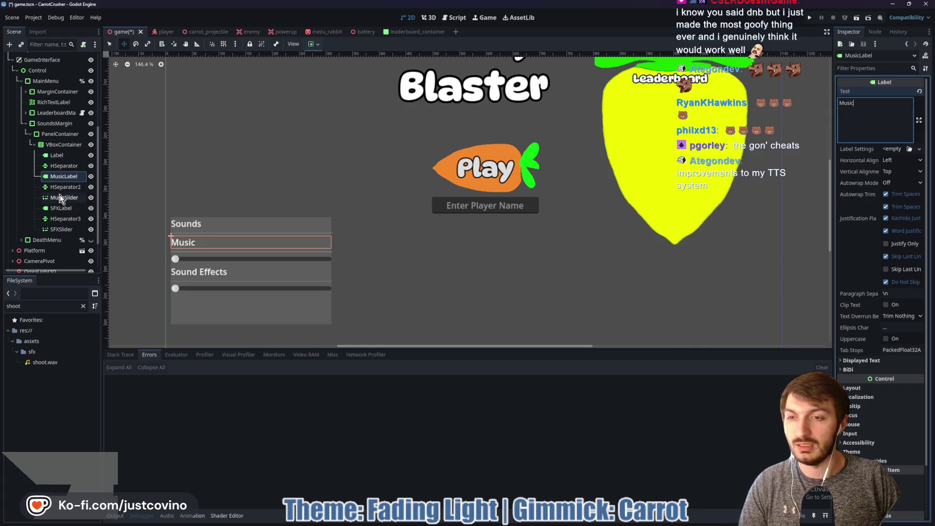
# Add a new VBoxContainer child to the container holding the sound rows.
pyautogui.click(55, 145)
pyautogui.hotkey('ctrl', 'a')
pyautogui.write('vbo')
pyautogui.press('Return')
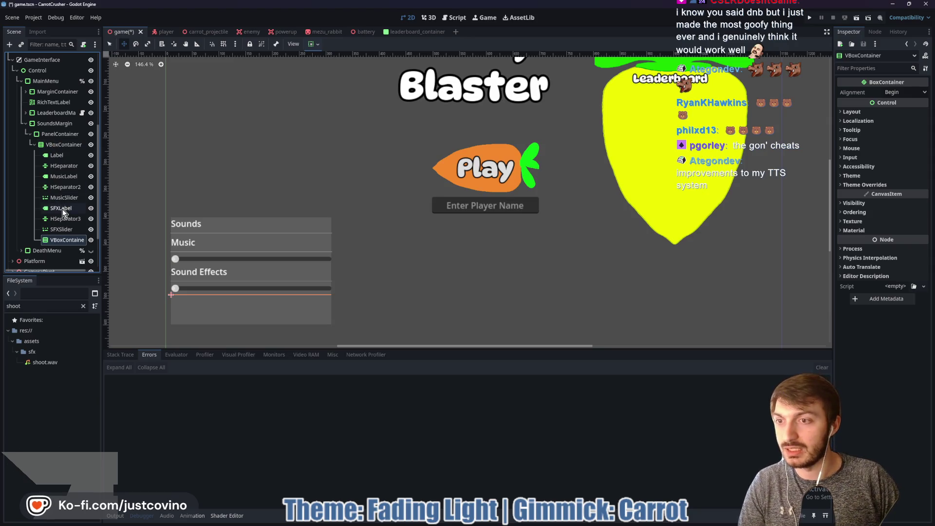
# Move SFXLabel, its separator and SFXSlider into the new VBoxContainer.
pyautogui.click(62, 209)
pyautogui.keyDown('shift'); pyautogui.click(61, 229); pyautogui.keyUp('shift')
pyautogui.moveTo(61, 229); pyautogui.dragTo(60, 242)
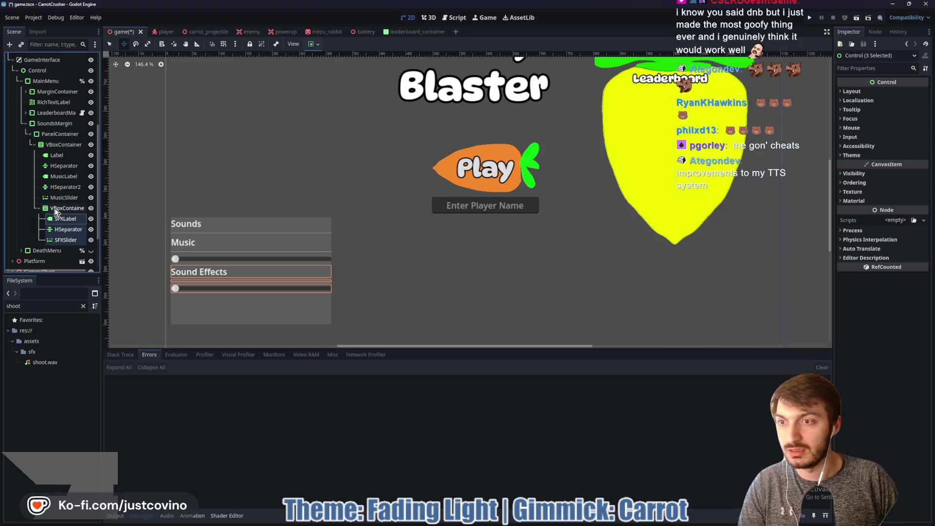
# Add a second VBoxContainer holding the Music label, separator and slider, placed above Sound Effects.
pyautogui.click(49, 144)
pyautogui.hotkey('ctrl', 'a')
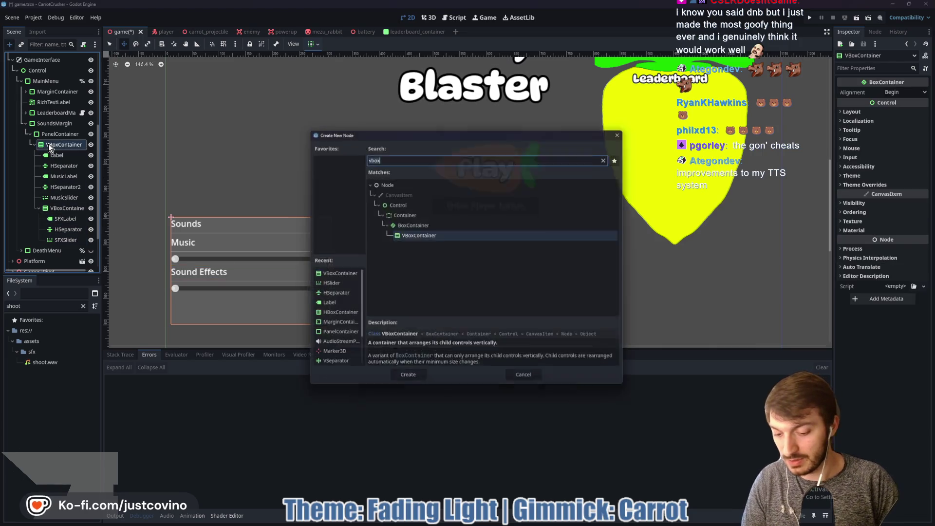
pyautogui.press('Return')
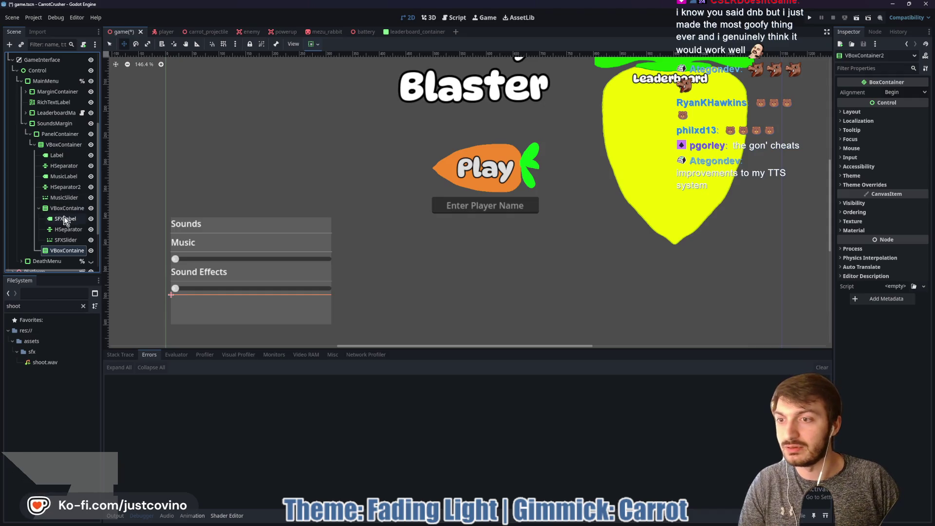
pyautogui.click(60, 176)
pyautogui.keyDown('shift'); pyautogui.click(63, 197); pyautogui.keyUp('shift')
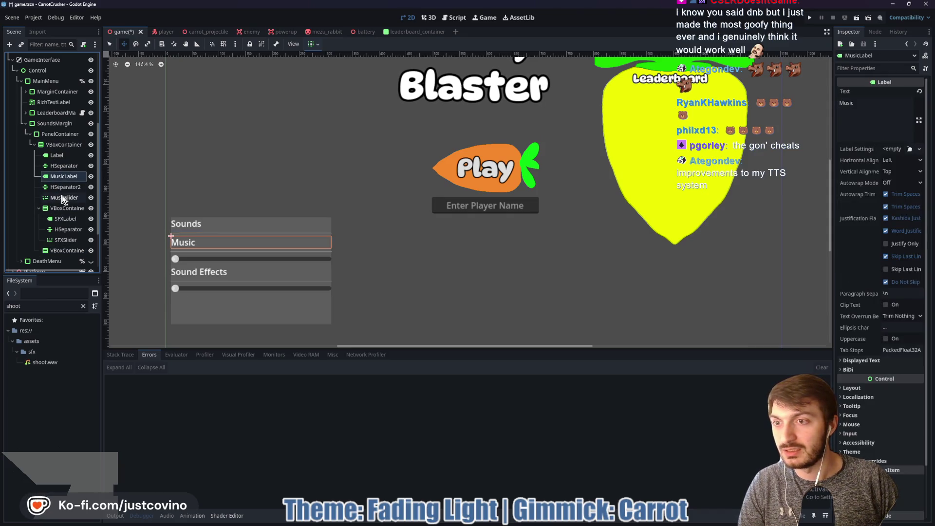
pyautogui.moveTo(58, 180); pyautogui.dragTo(61, 251)
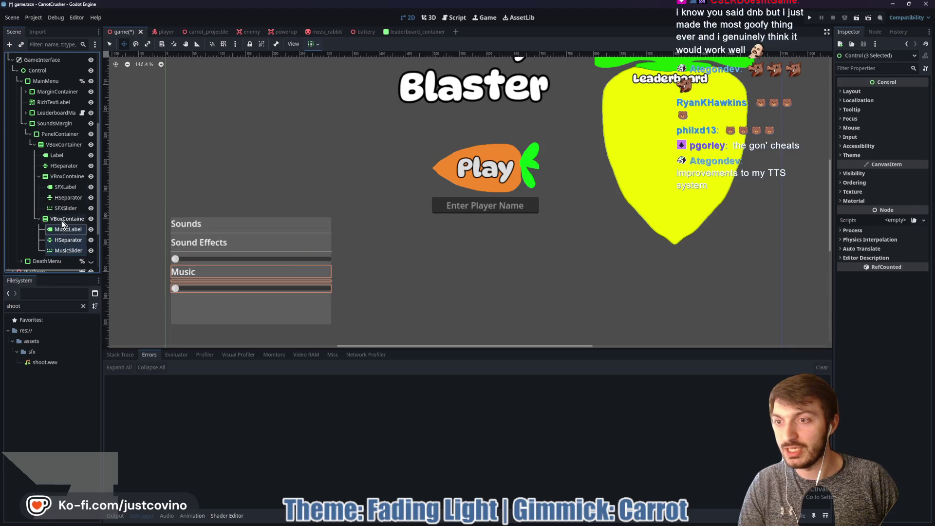
pyautogui.moveTo(48, 219); pyautogui.dragTo(57, 174)
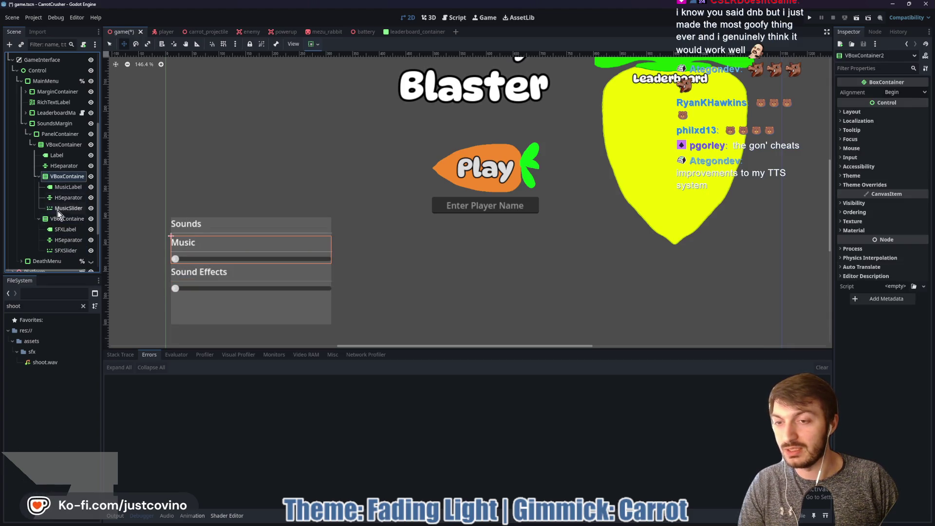
pyautogui.click(60, 144)
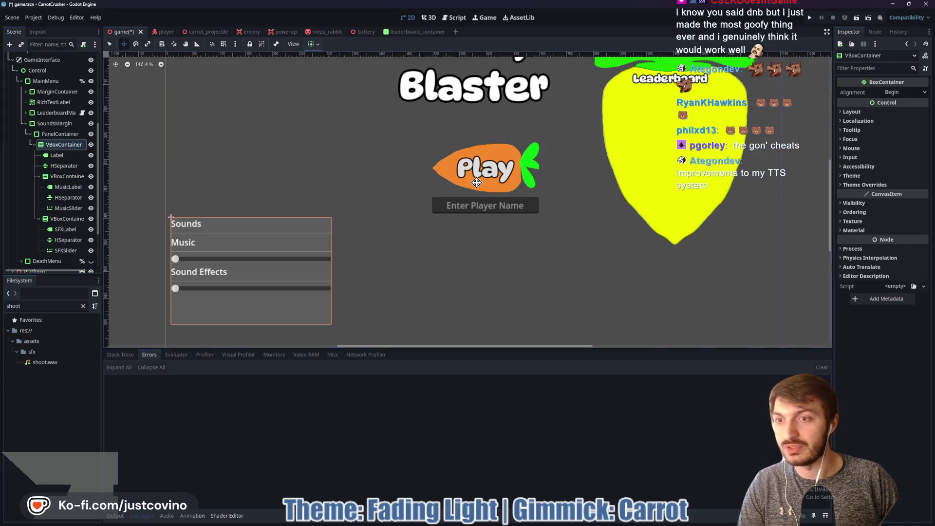
# Enable the Separation constant override at 15 and save the scene.
pyautogui.click(872, 184)
pyautogui.click(863, 194)
pyautogui.click(903, 205)
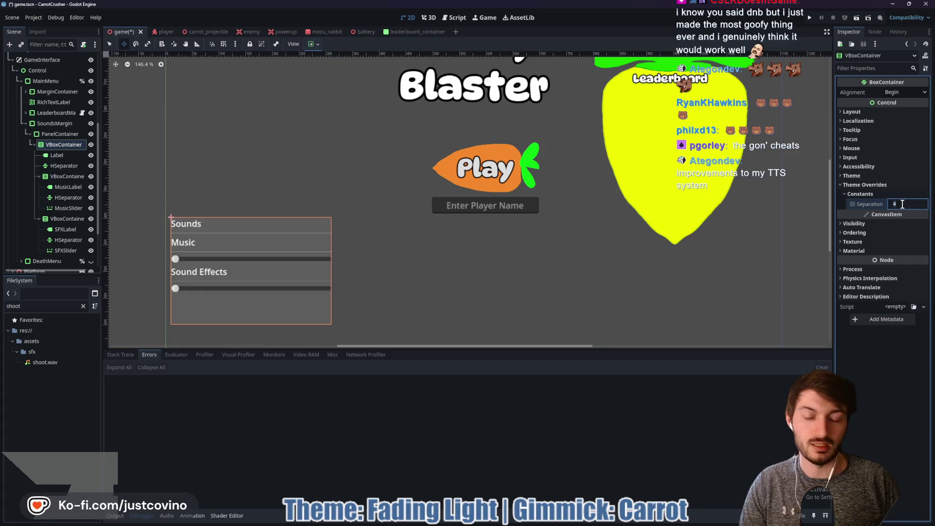
pyautogui.write('5')
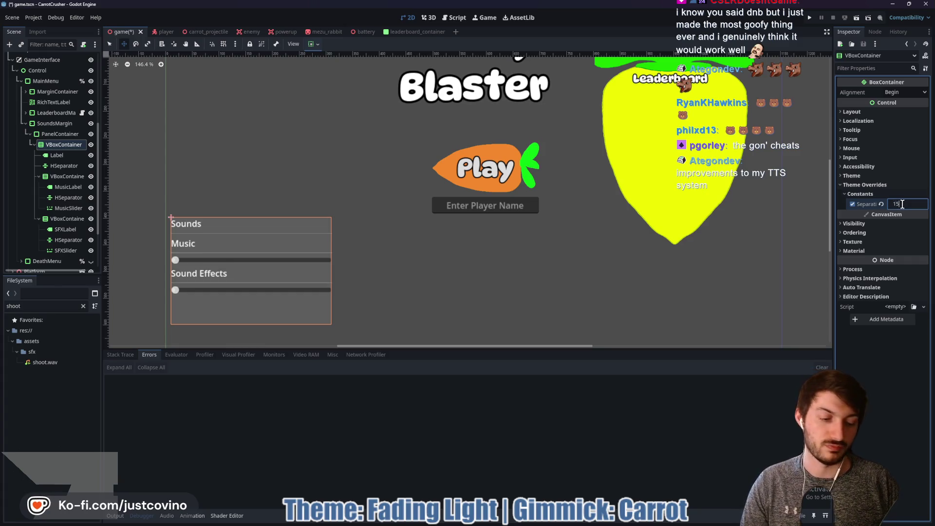
pyautogui.write('5')
pyautogui.press('Return')
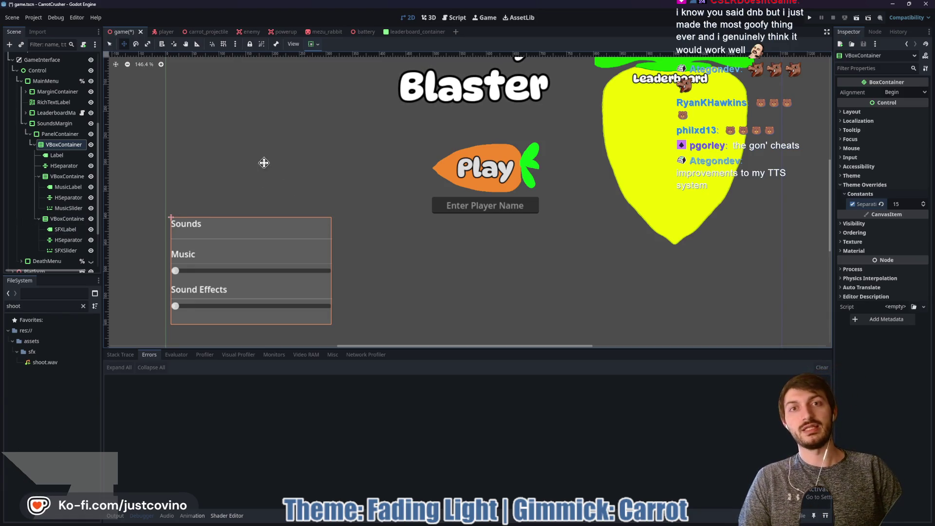
pyautogui.hotkey('ctrl', 's')
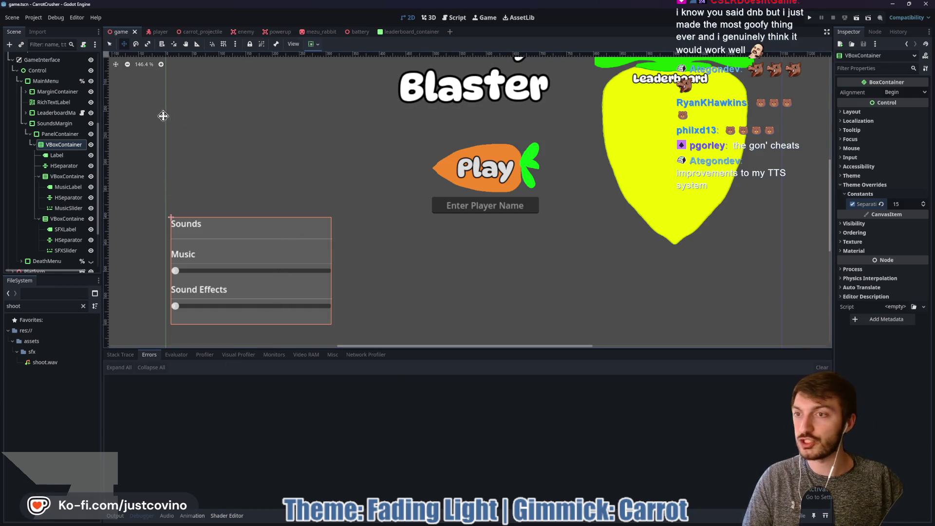
# Rename the heading Label to SoundsLabel, save, and run the game with F5.
pyautogui.click(63, 156)
pyautogui.click(63, 155)
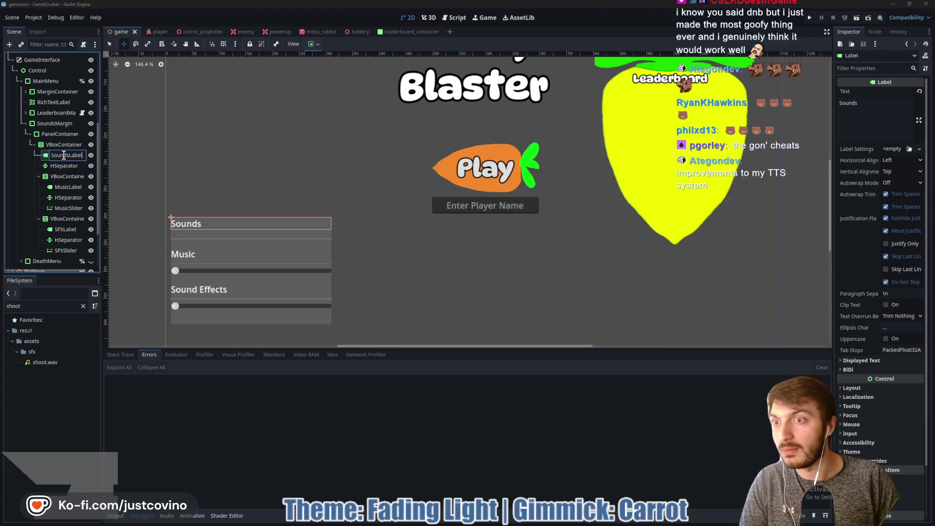
pyautogui.press('Return')
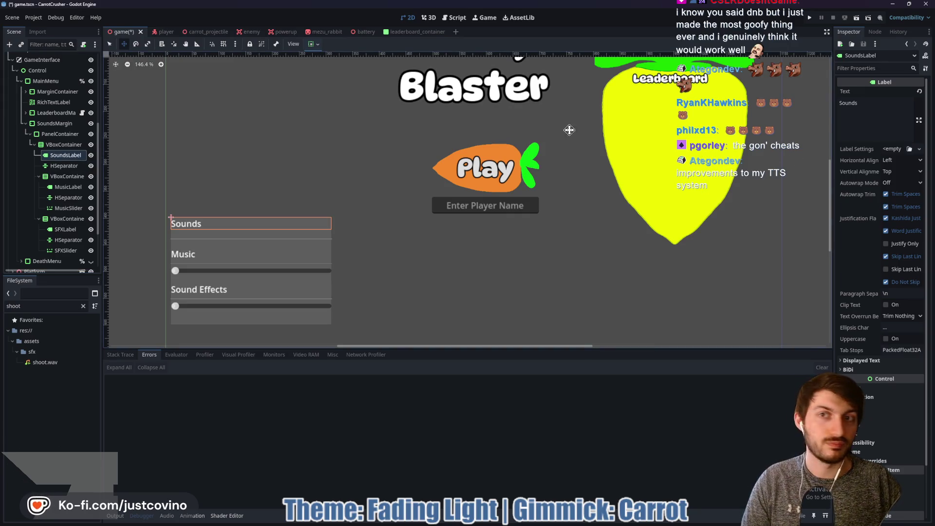
pyautogui.hotkey('ctrl', 's')
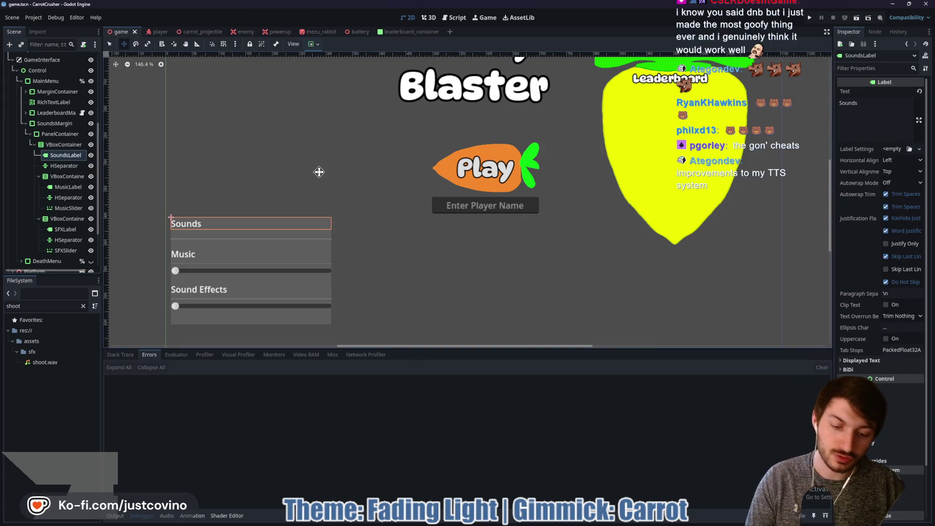
pyautogui.press('F5')
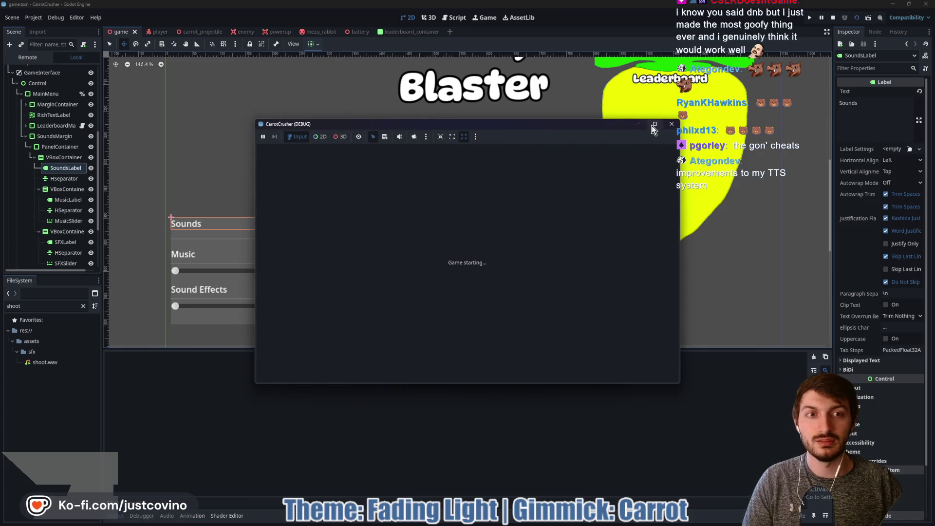
# Maximize the game window, lower the Music slider and raise the Sound Effects slider.
pyautogui.click(654, 124)
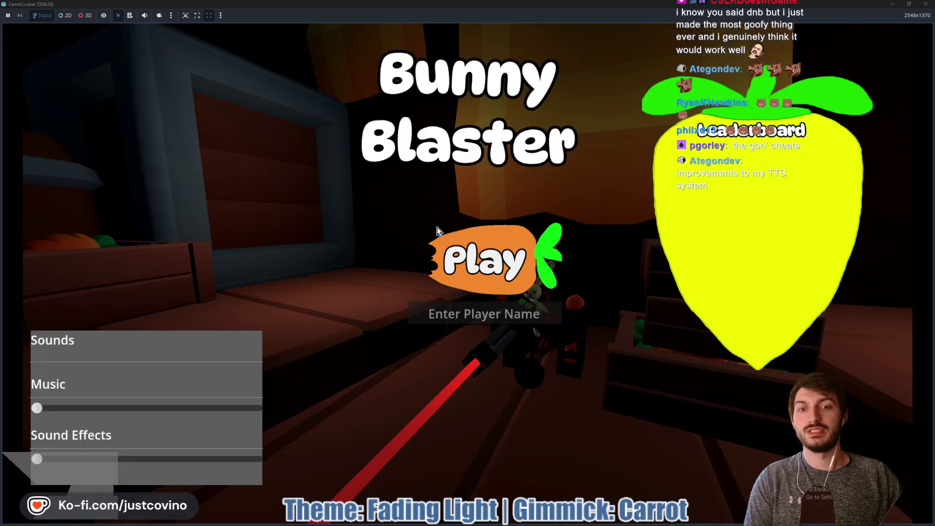
pyautogui.moveTo(49, 407); pyautogui.dragTo(193, 418)
pyautogui.moveTo(37, 459)
pyautogui.mouseDown()
pyautogui.moveTo(251, 459)
pyautogui.moveTo(106, 459)
pyautogui.mouseUp()
pyautogui.moveTo(190, 409); pyautogui.dragTo(97, 408)
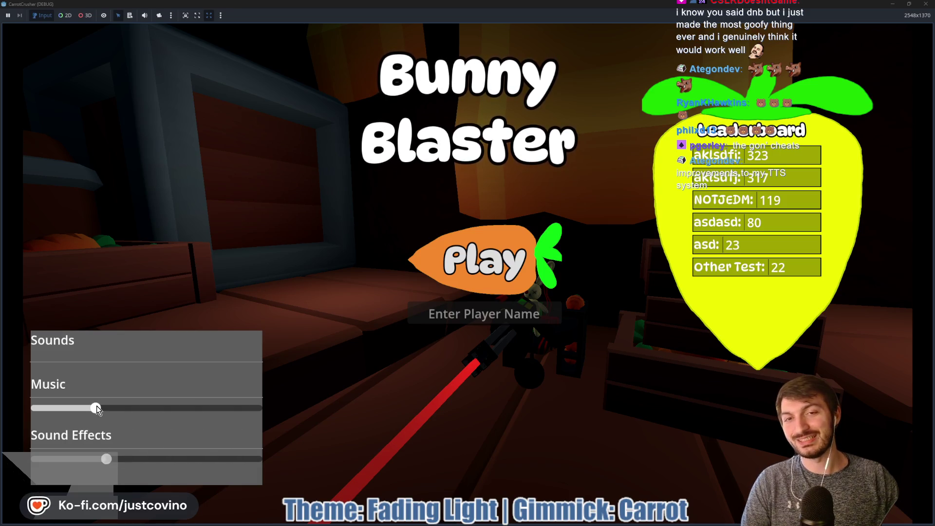
# Enter a player name and click Play to start the round.
pyautogui.click(482, 313)
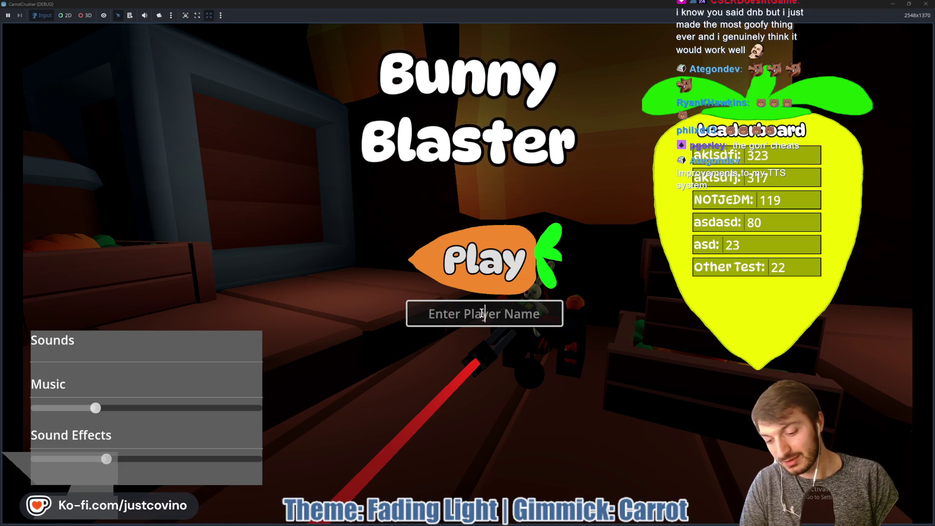
pyautogui.write('NOTAteg')
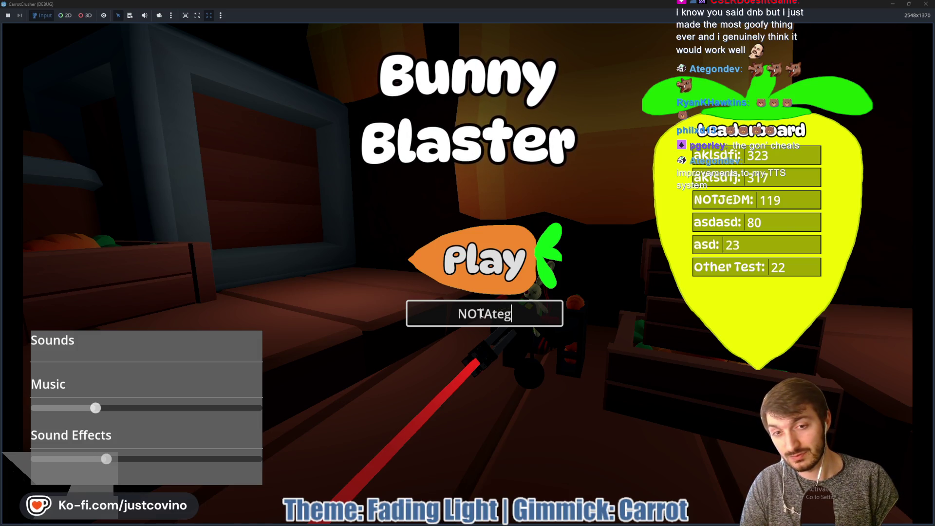
pyautogui.write('on')
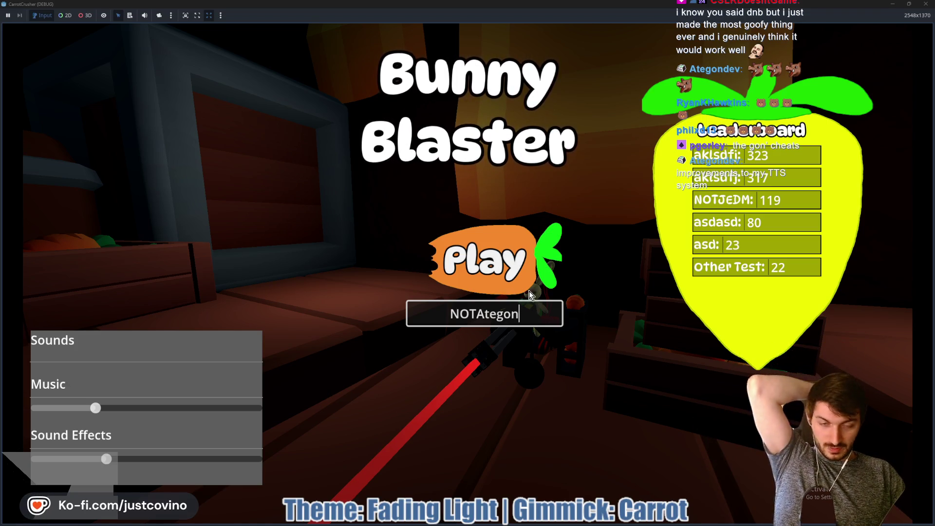
pyautogui.click(503, 268)
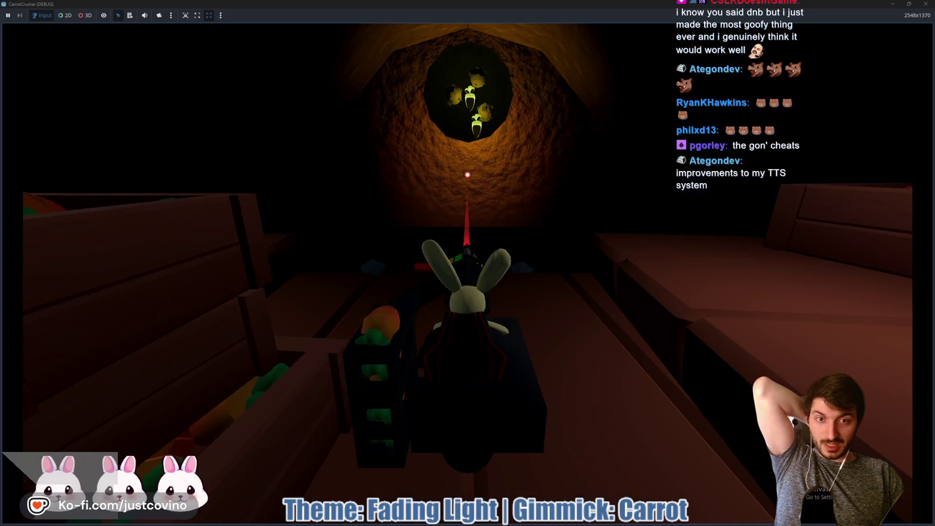
# Move with W/S and fire the carrot beam into the holes, then stop the game with F8.
pyautogui.press('s')
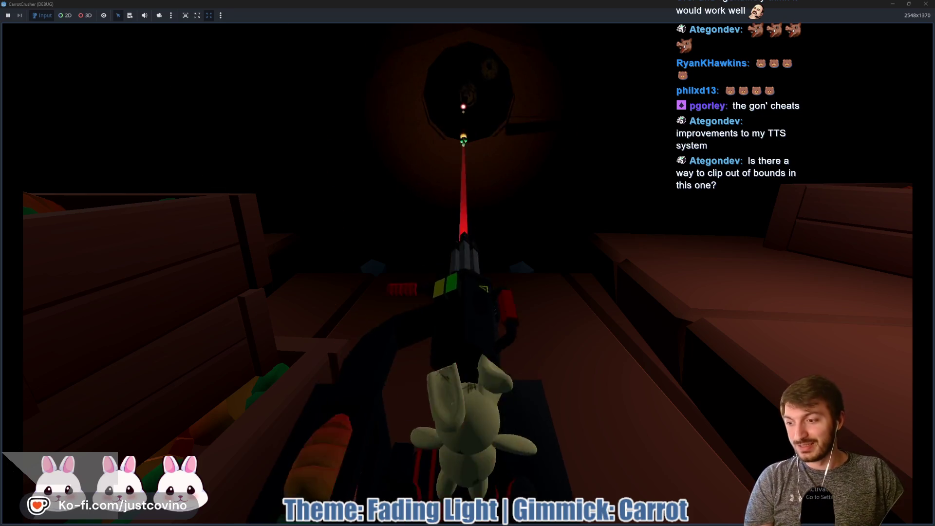
pyautogui.press('w')
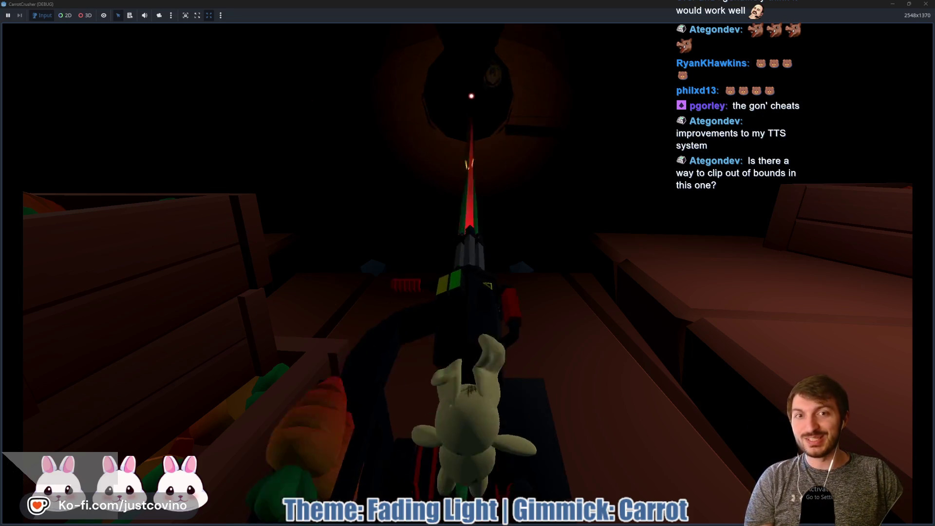
pyautogui.press('s')
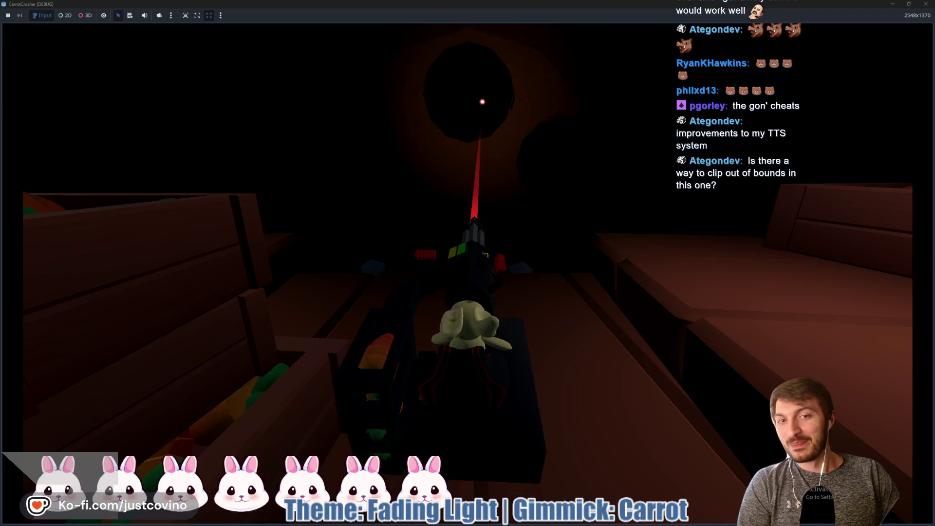
pyautogui.click(455, 90)
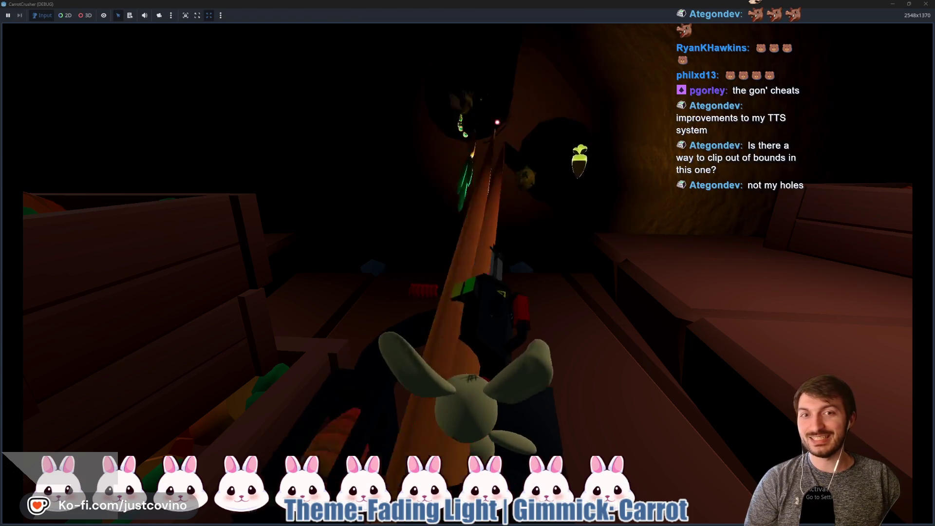
pyautogui.click(521, 181)
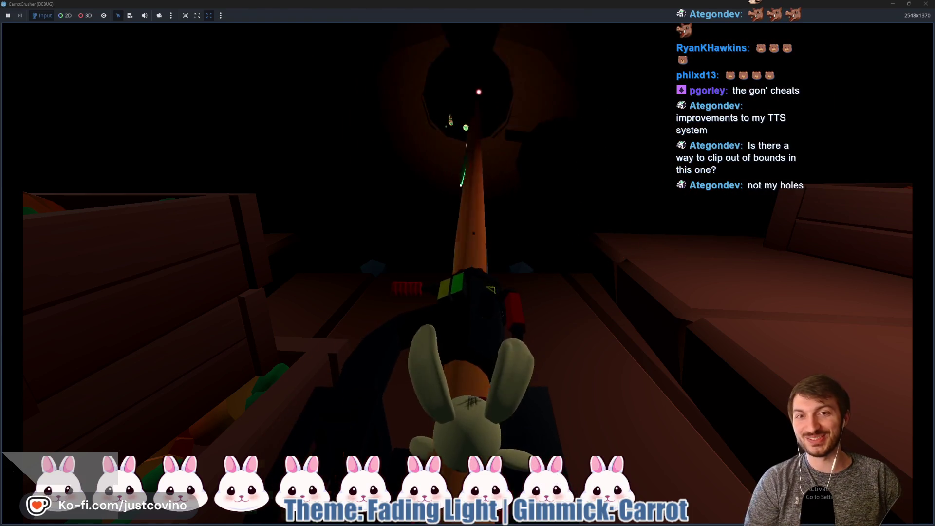
pyautogui.click(457, 112)
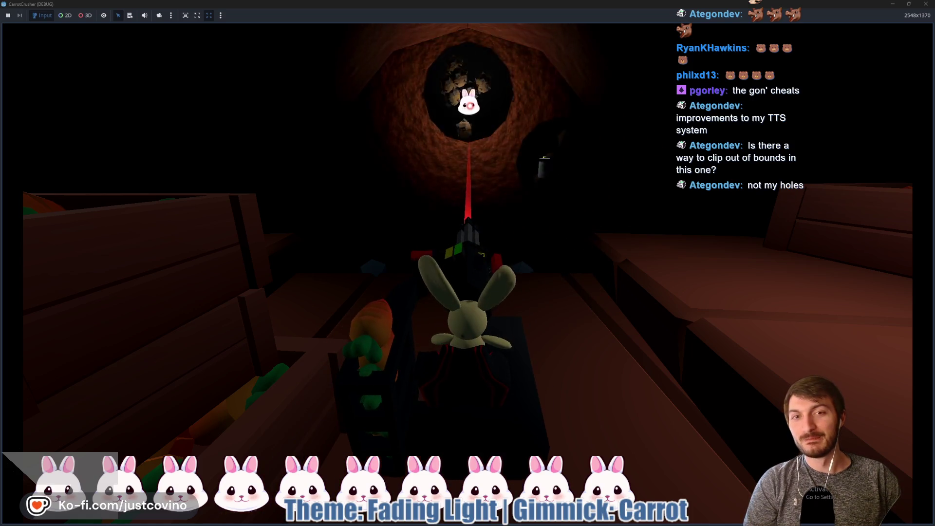
pyautogui.click(480, 125)
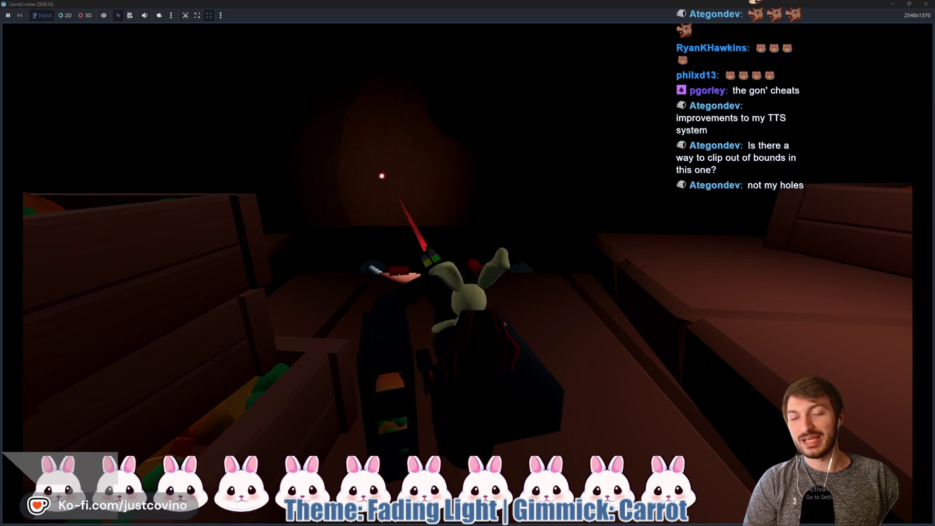
pyautogui.click(412, 167)
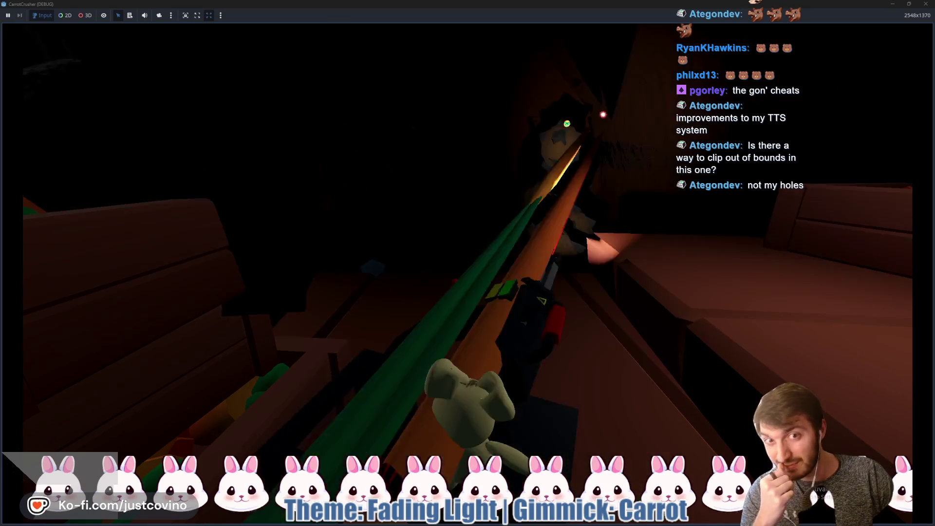
pyautogui.press('F8')
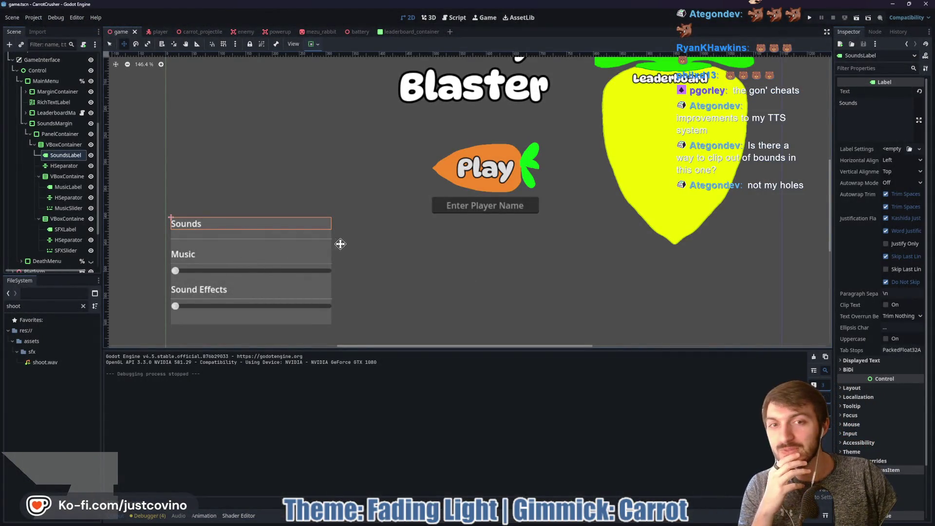
# Connect MusicSlider's value_changed signal to a new handler method in game.gd.
pyautogui.click(66, 209)
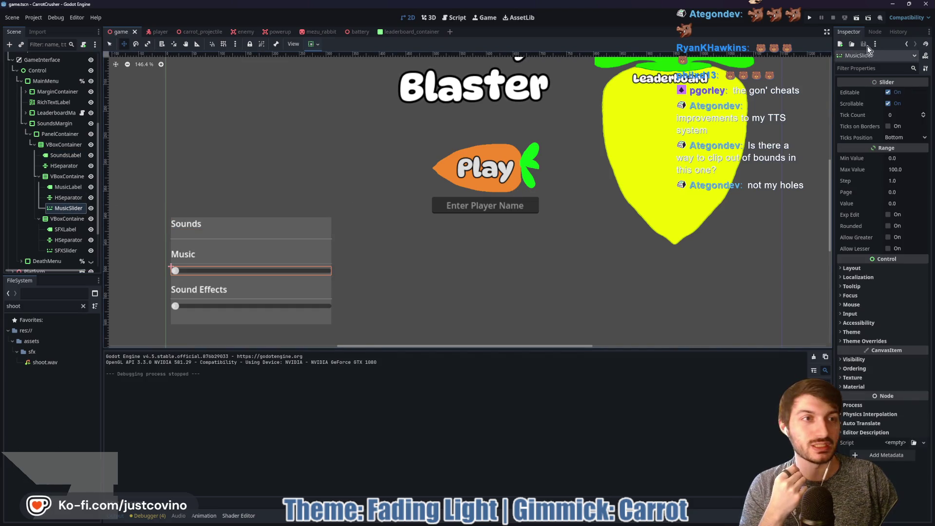
pyautogui.click(874, 32)
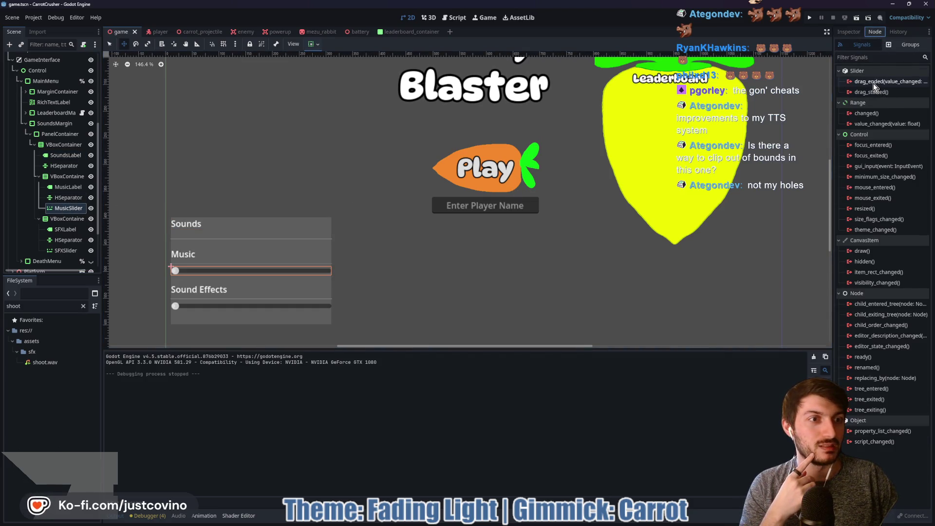
pyautogui.doubleClick(872, 125)
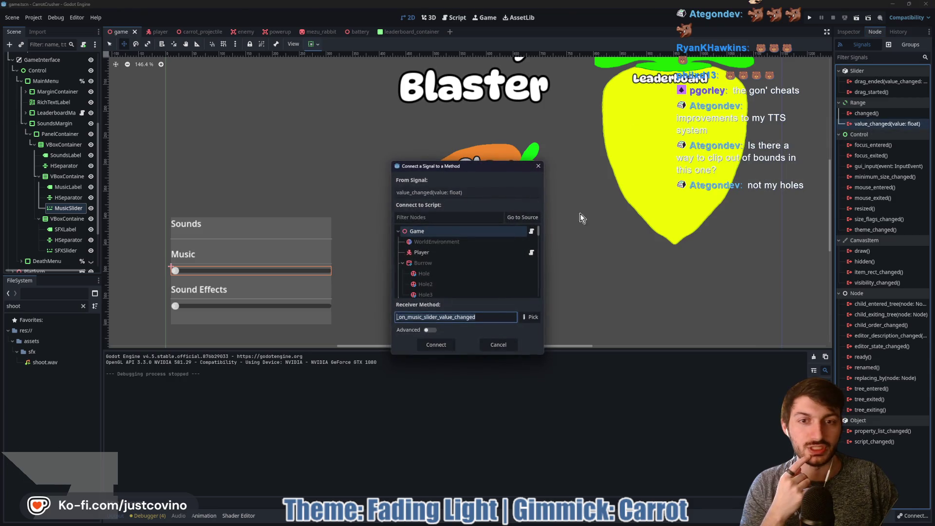
pyautogui.click(436, 346)
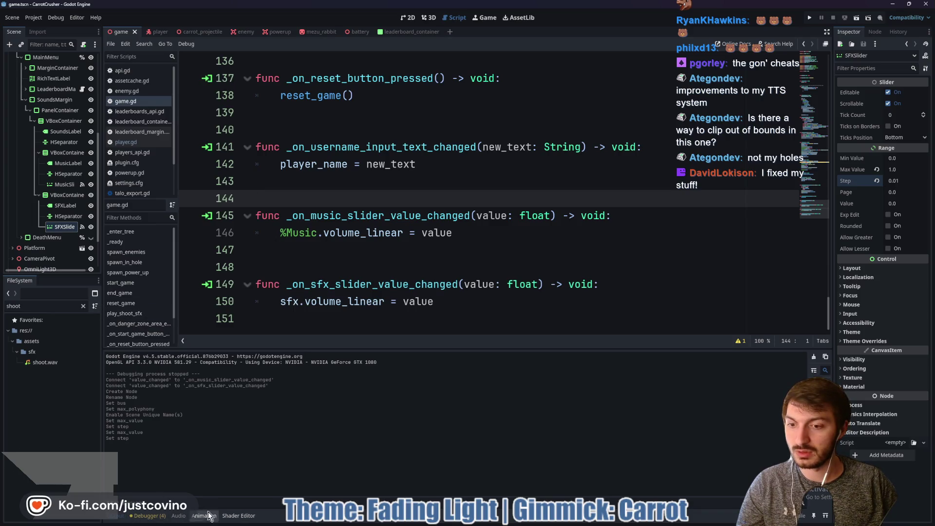
# Drag the Master bus fader down to about -3 dB, then run the game with F5.
pyautogui.click(180, 515)
pyautogui.moveTo(111, 413)
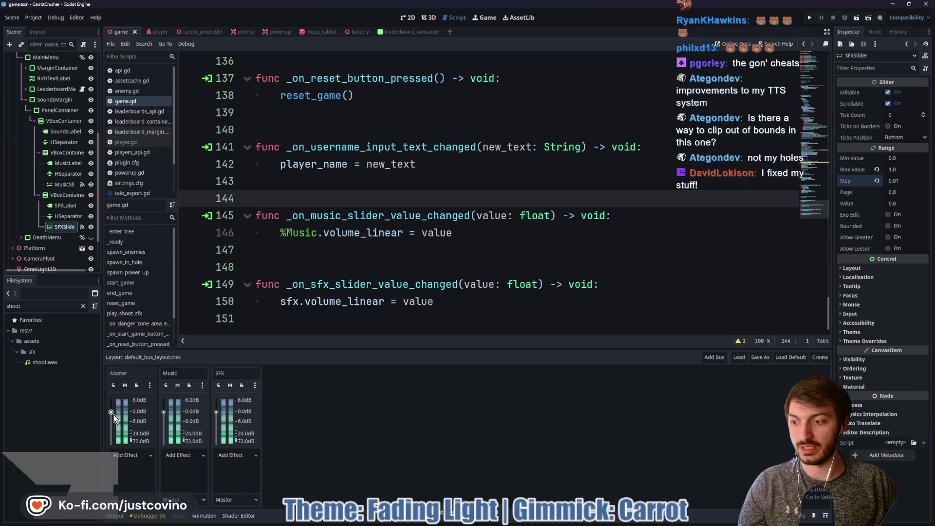
pyautogui.scroll(1, 111, 410)
pyautogui.moveTo(112, 412); pyautogui.dragTo(112, 418)
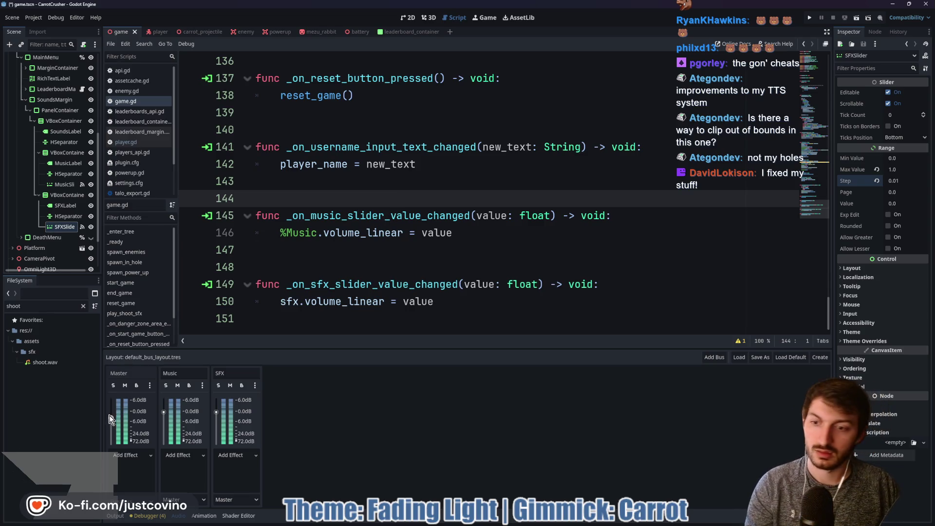
pyautogui.moveTo(111, 418); pyautogui.dragTo(111, 422)
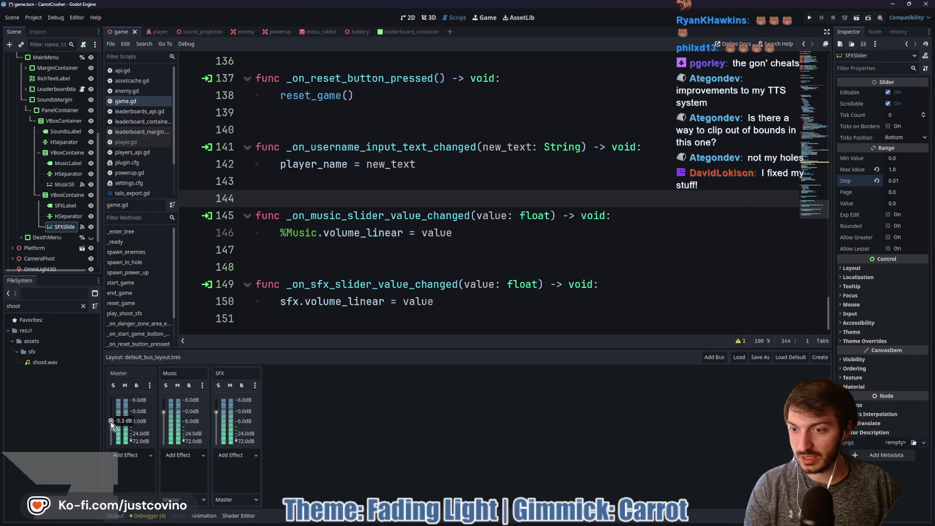
pyautogui.press('F5')
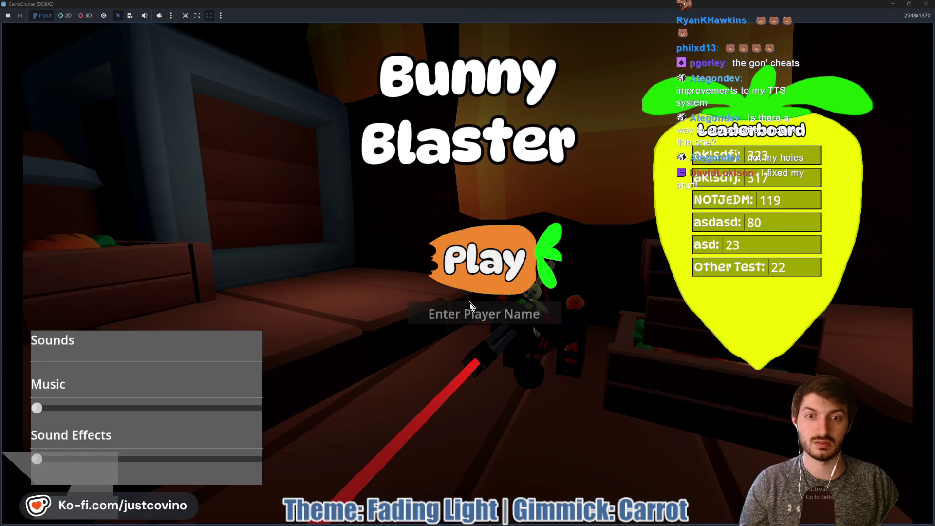
# Enter a player name, set Music to about two-thirds and Sound Effects to full, then play.
pyautogui.click(465, 314)
pyautogui.write('asdasd')
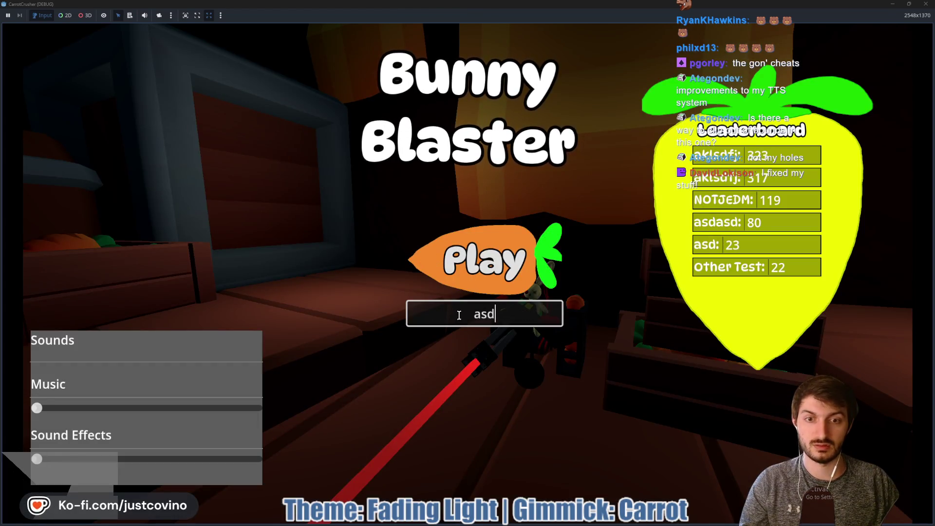
pyautogui.moveTo(37, 408); pyautogui.dragTo(137, 409)
pyautogui.moveTo(37, 458); pyautogui.dragTo(256, 459)
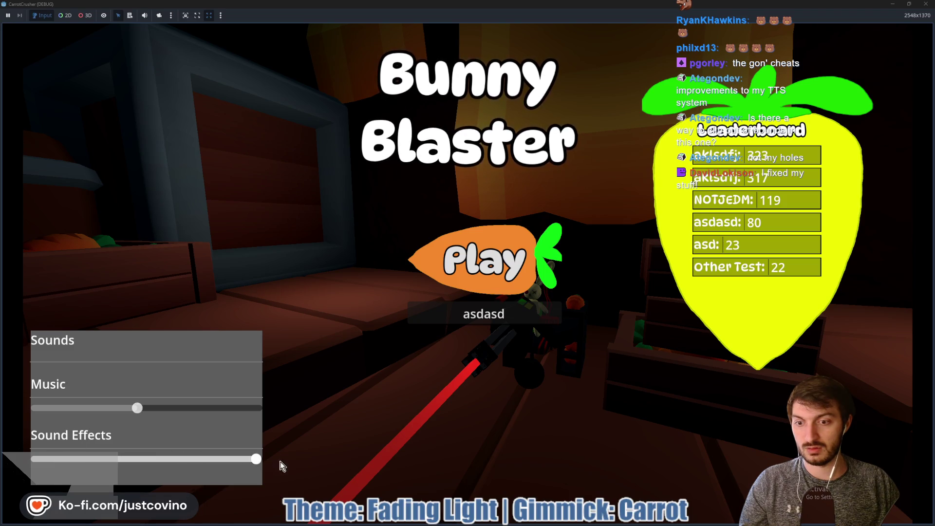
pyautogui.moveTo(145, 409); pyautogui.dragTo(188, 408)
pyautogui.click(460, 269)
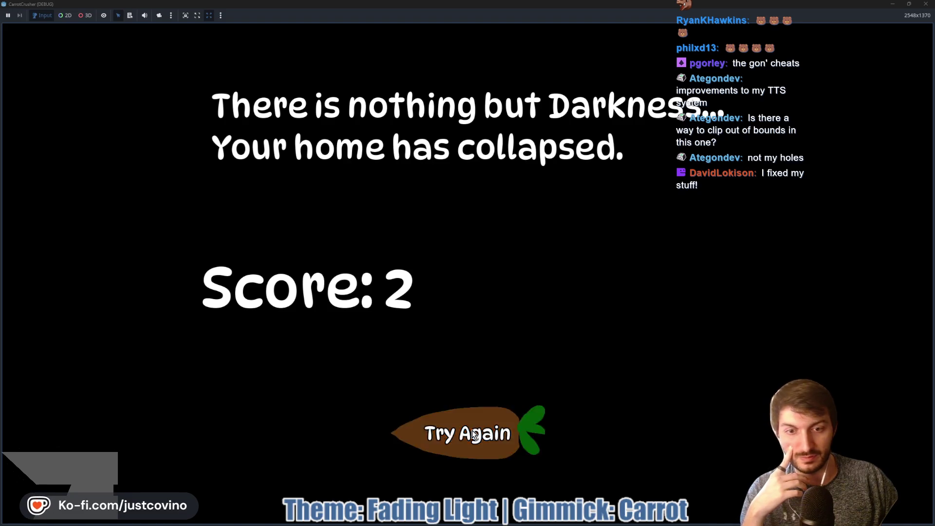
# Retry from the menu with Sound Effects turned down, play again, then stop with F8.
pyautogui.click(471, 430)
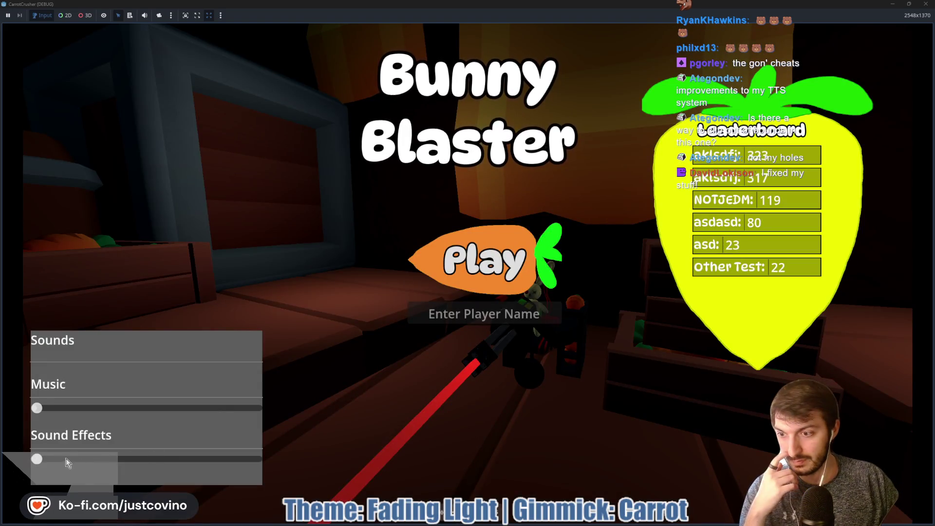
pyautogui.moveTo(40, 463)
pyautogui.mouseDown()
pyautogui.moveTo(200, 460)
pyautogui.moveTo(45, 460)
pyautogui.mouseUp()
pyautogui.click(472, 315)
pyautogui.write('f')
pyautogui.click(492, 271)
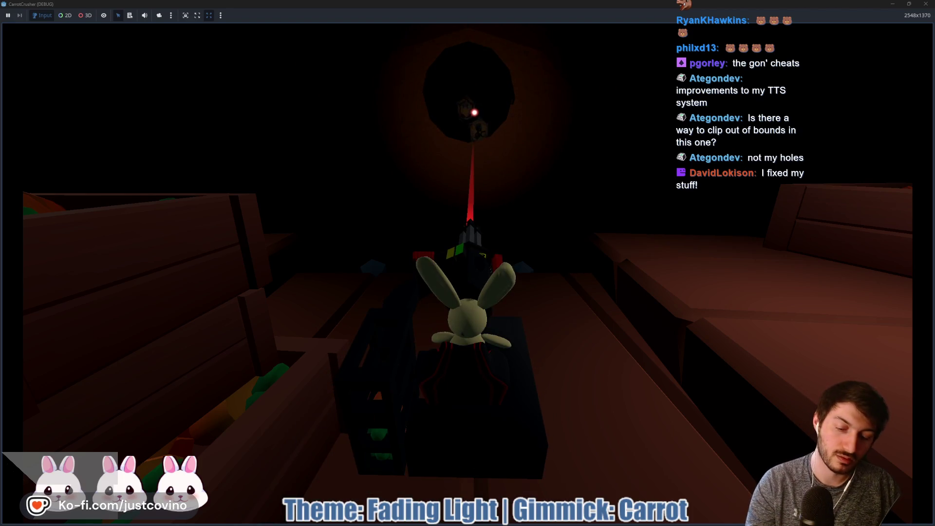
pyautogui.press('F8')
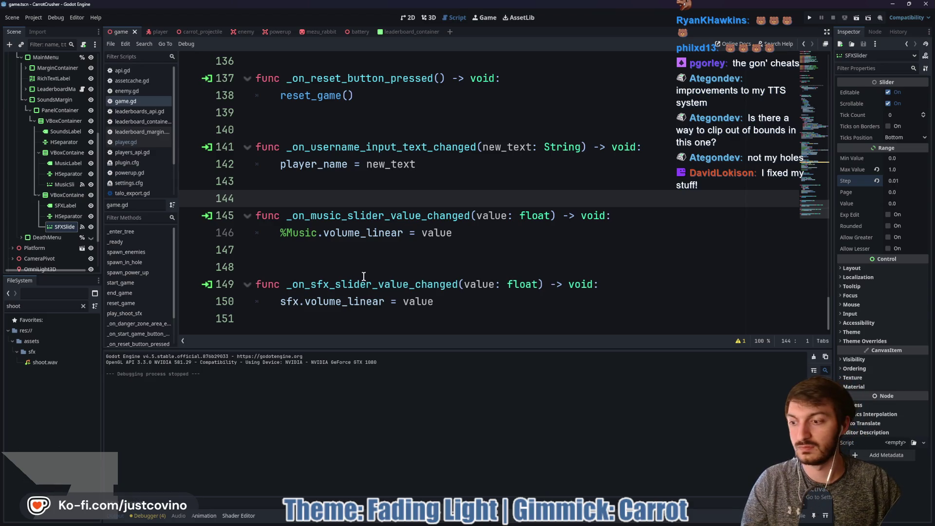
pyautogui.click(324, 243)
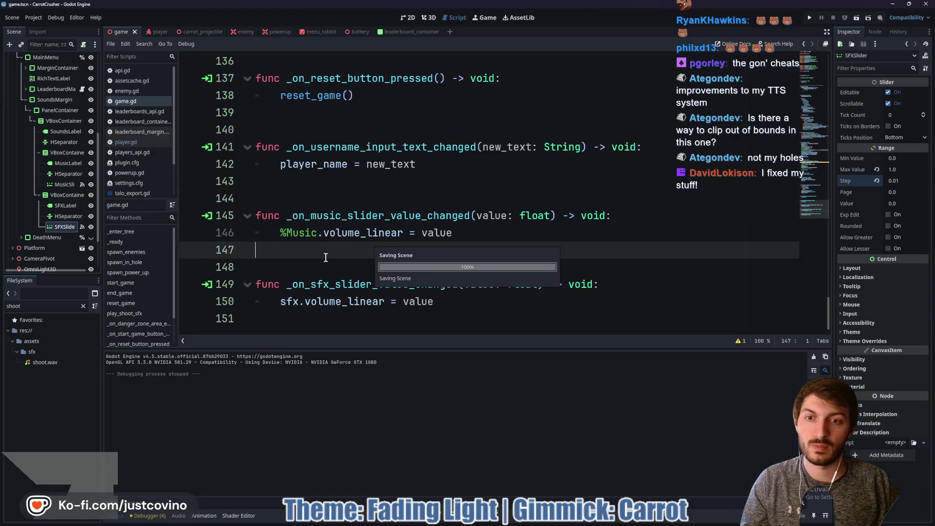
pyautogui.click(117, 517)
pyautogui.click(307, 346)
pyautogui.moveTo(459, 388); pyautogui.dragTo(298, 387)
pyautogui.scroll(1, 472, 385)
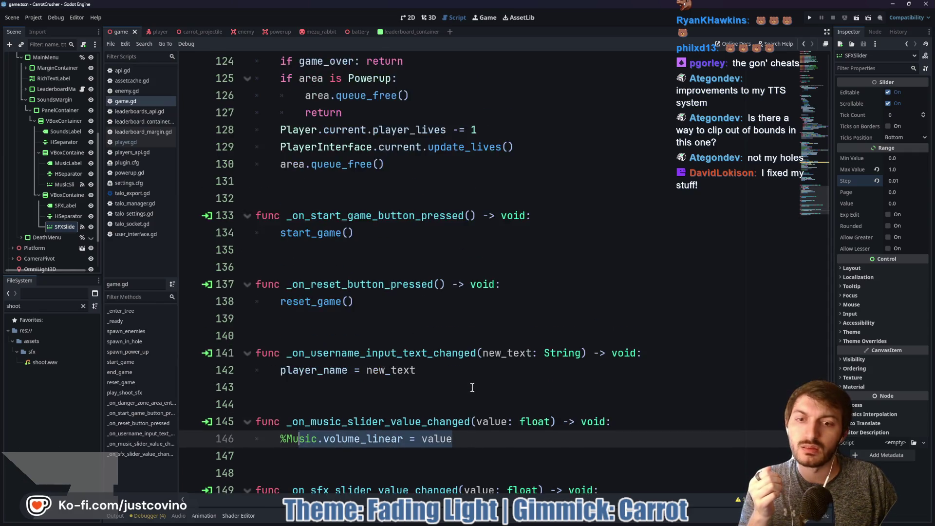
pyautogui.scroll(-1, 465, 384)
pyautogui.scroll(20, 440, 337)
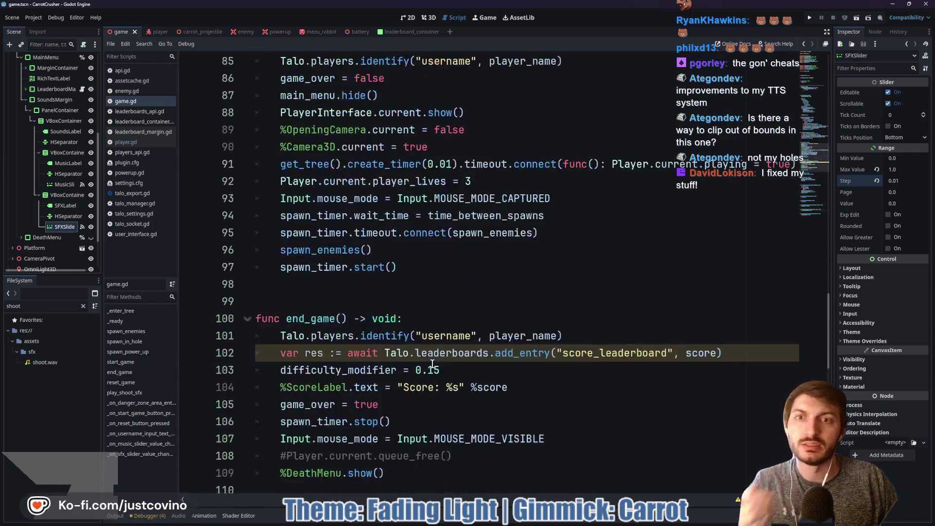
pyautogui.scroll(11, 435, 359)
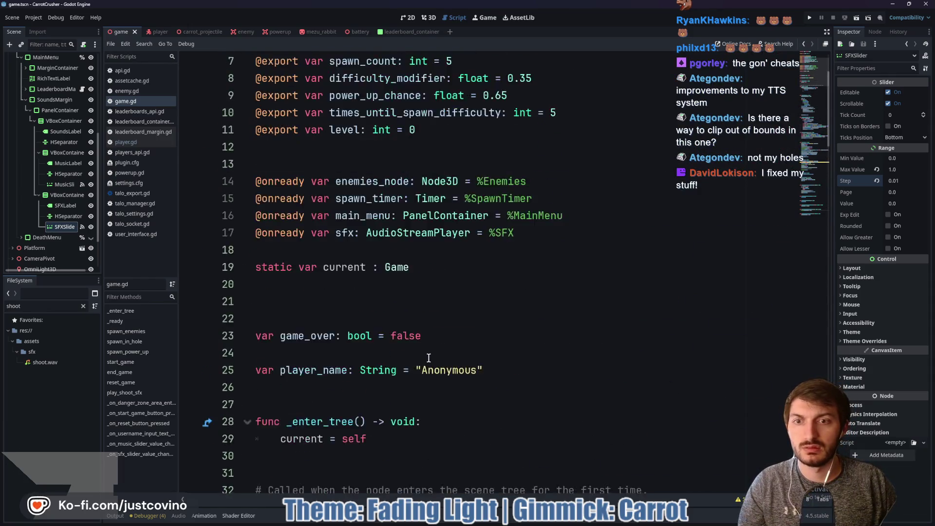
pyautogui.scroll(-4, 422, 376)
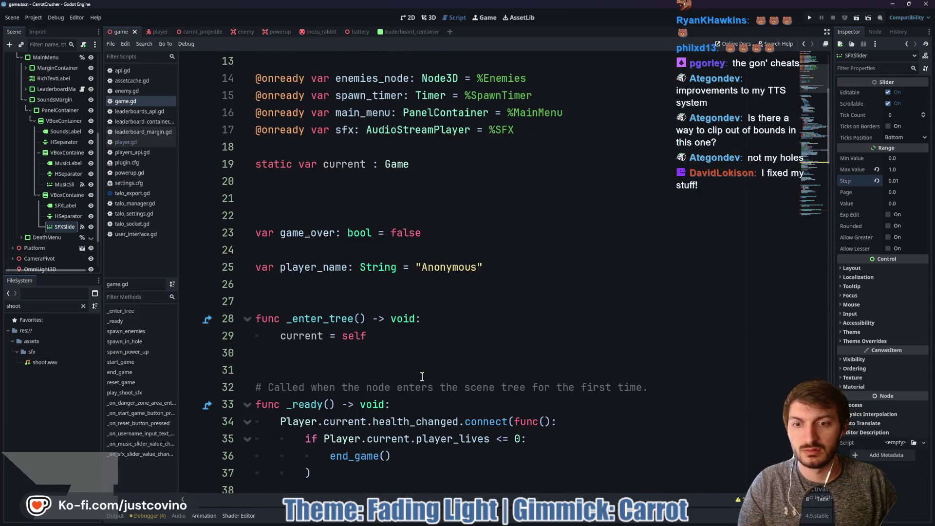
pyautogui.scroll(3, 465, 297)
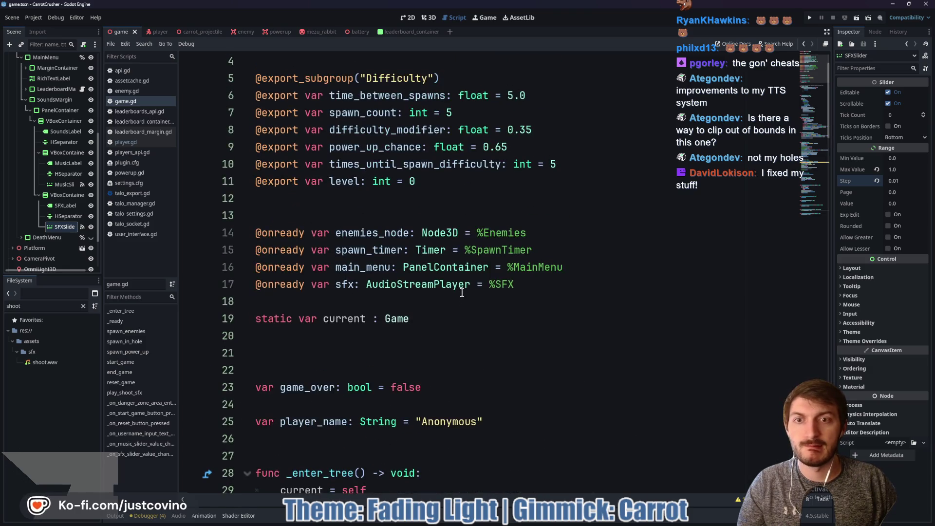
pyautogui.click(367, 352)
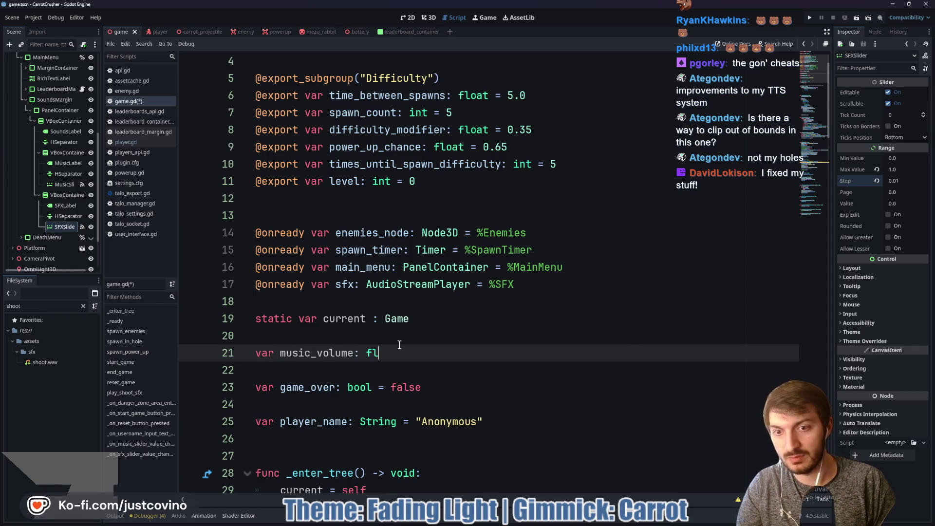
# Declare float variables music_volume (0.5) and sfx_volume in game.gd and save.
pyautogui.write('loat = 0.5')
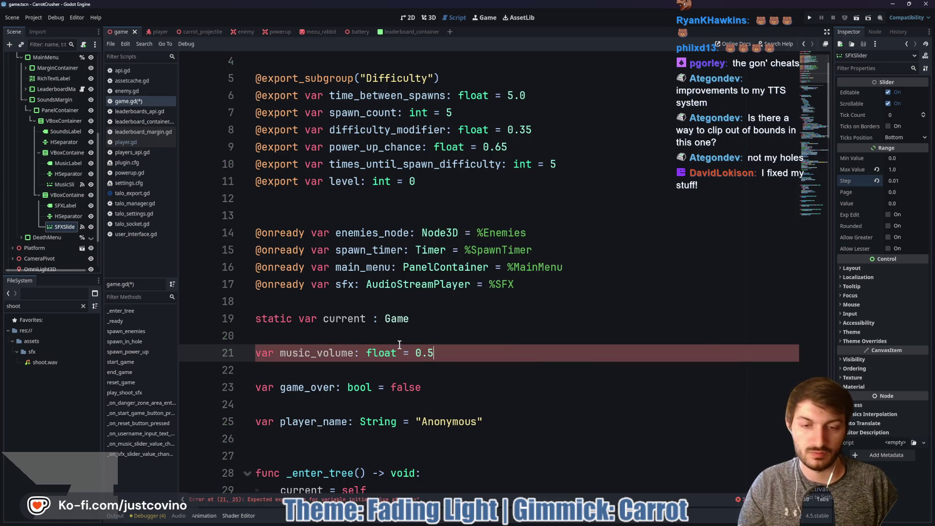
pyautogui.press('Return')
pyautogui.write('var sfx_volume:')
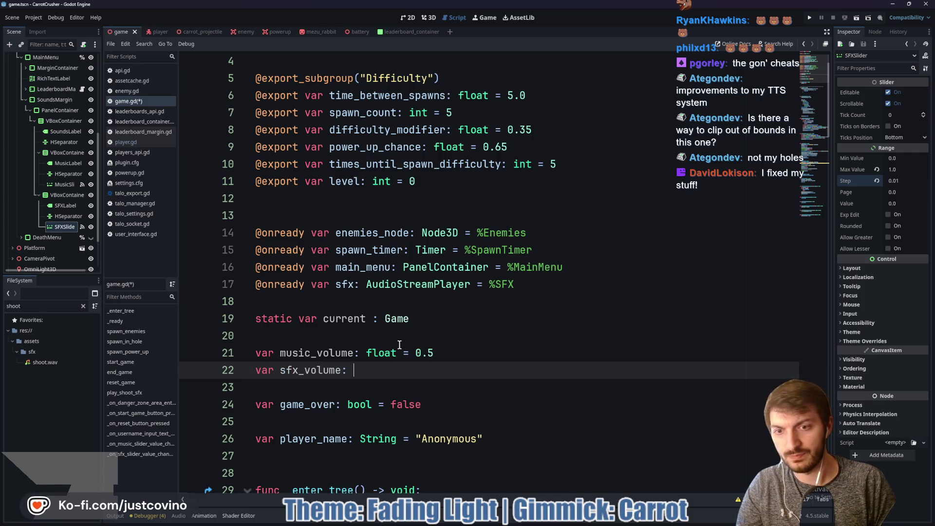
pyautogui.write('float = 0.')
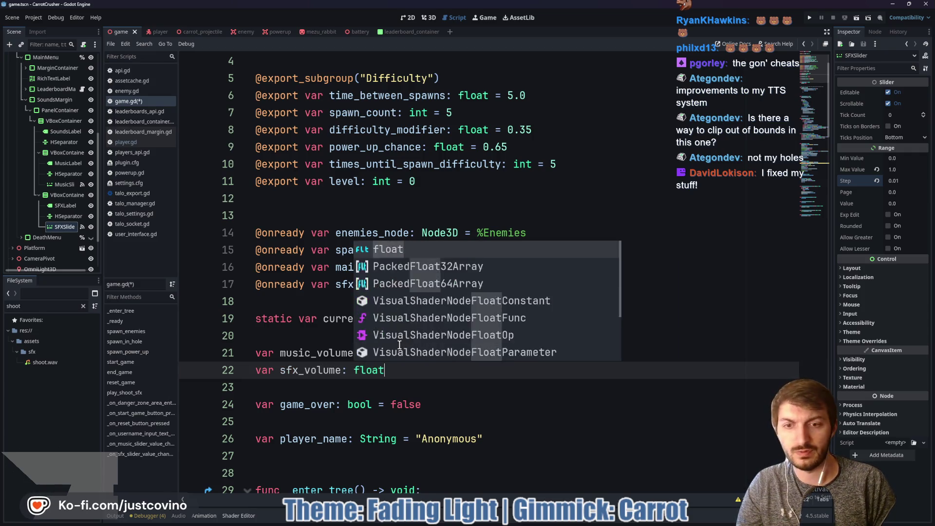
pyautogui.hotkey('ctrl', 's')
# In the music slider handler, store the slider value in music_volume.
pyautogui.scroll(-7, 431, 338)
pyautogui.scroll(-20, 431, 338)
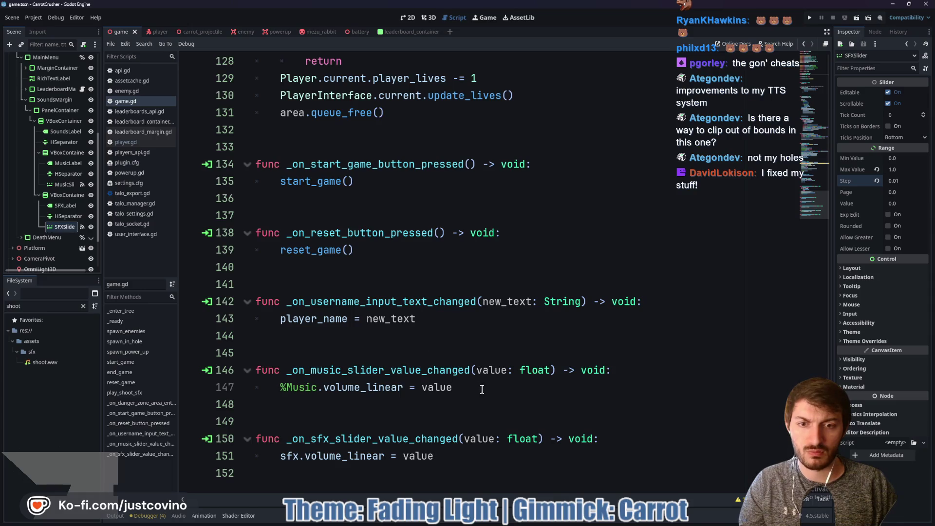
pyautogui.click(482, 389)
pyautogui.press('Return')
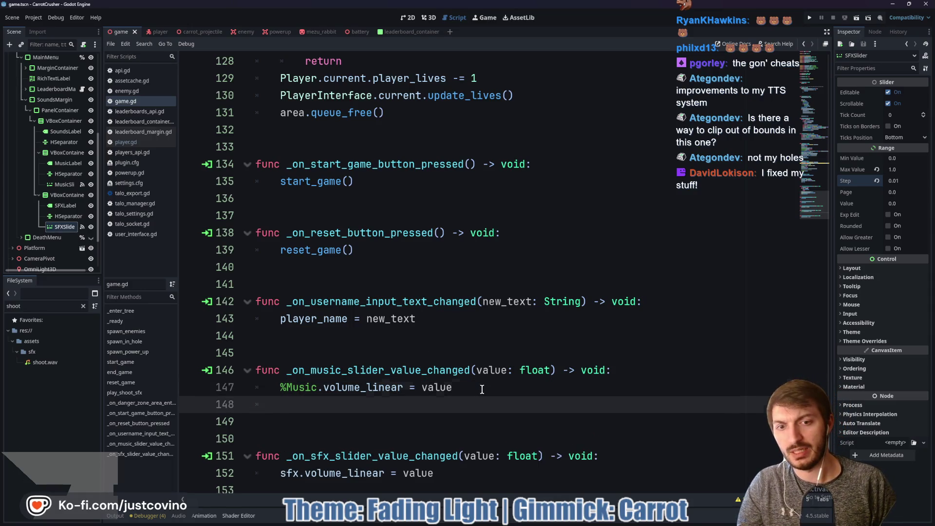
pyautogui.write('musi')
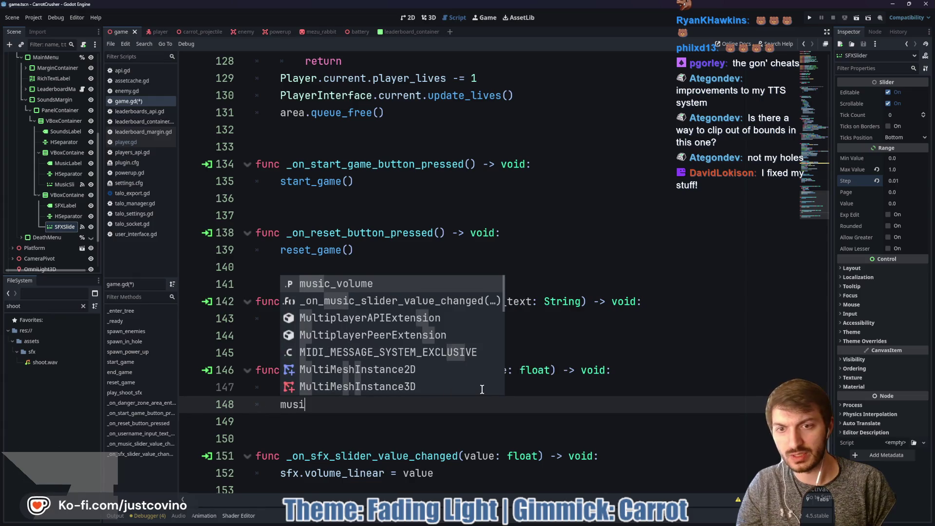
pyautogui.press('Return')
pyautogui.write('= value')
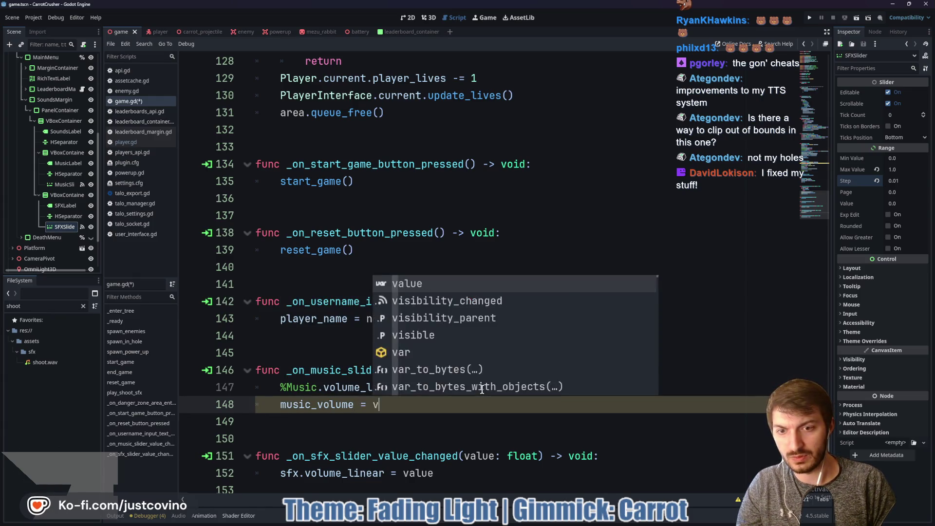
pyautogui.press('Escape')
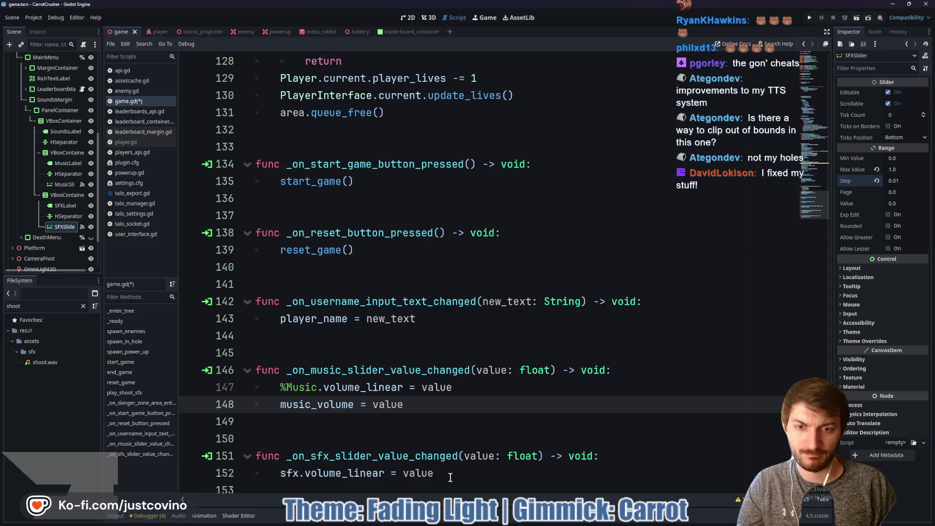
# In the SFX slider handler, store the slider value in sfx_volume and save the script.
pyautogui.click(449, 477)
pyautogui.press('Return')
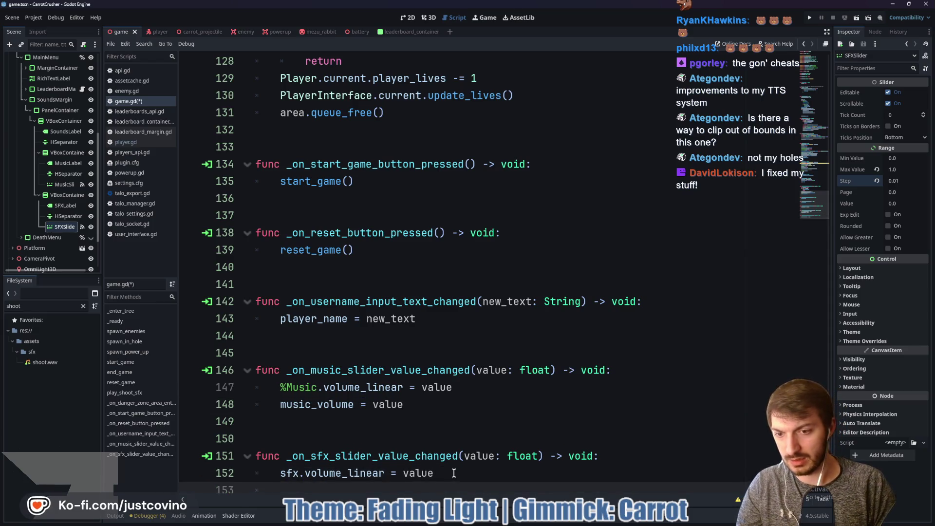
pyautogui.write('sfx')
pyautogui.press('Down')
pyautogui.press('Return')
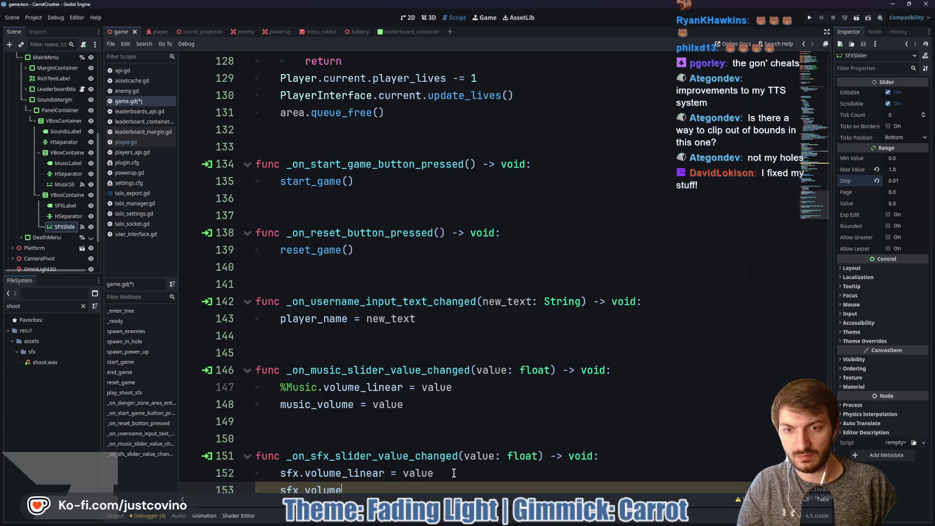
pyautogui.write(' = value')
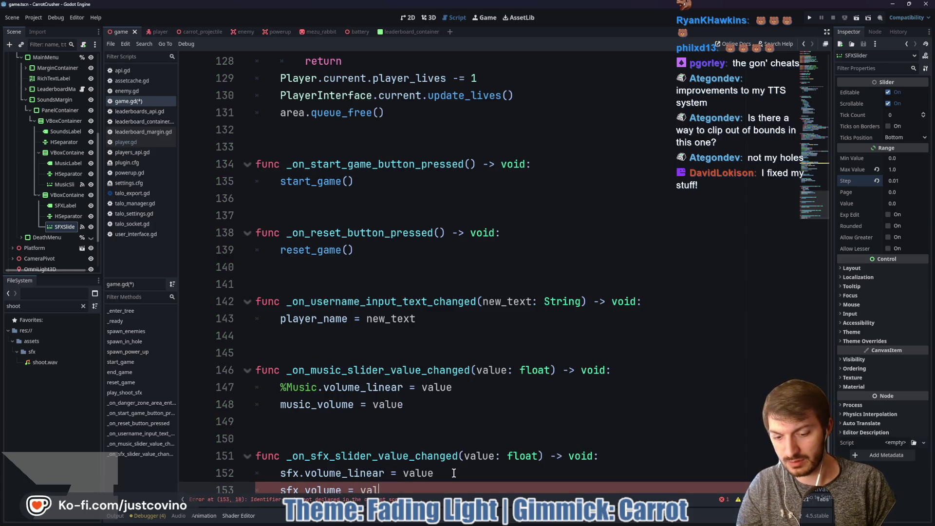
pyautogui.hotkey('ctrl', 's')
pyautogui.press('Escape')
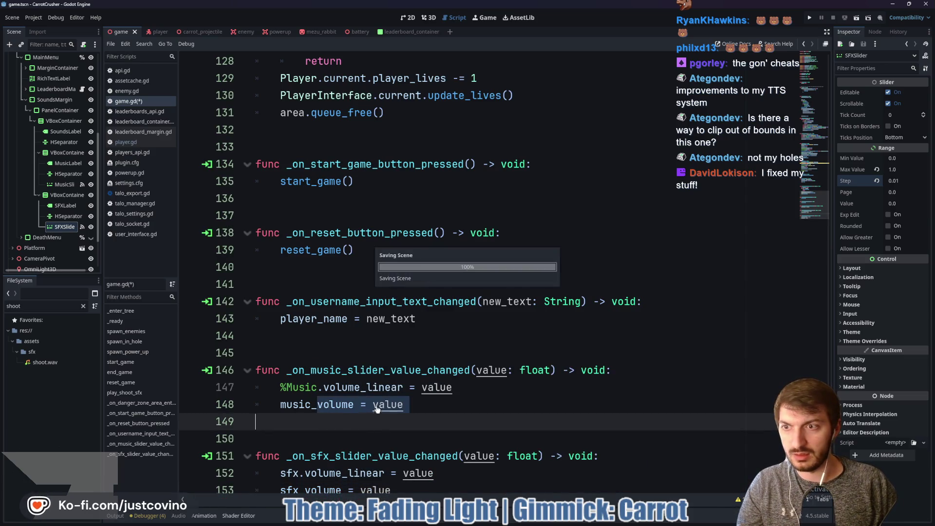
# Back in game.gd, put the cursor on empty line 39 of _ready and bring up MusicSlider's node actions.
pyautogui.rightClick(112, 194)
pyautogui.press('Escape')
pyautogui.scroll(10, 58, 92)
pyautogui.click(80, 60)
pyautogui.scroll(10, 385, 278)
pyautogui.scroll(9, 385, 278)
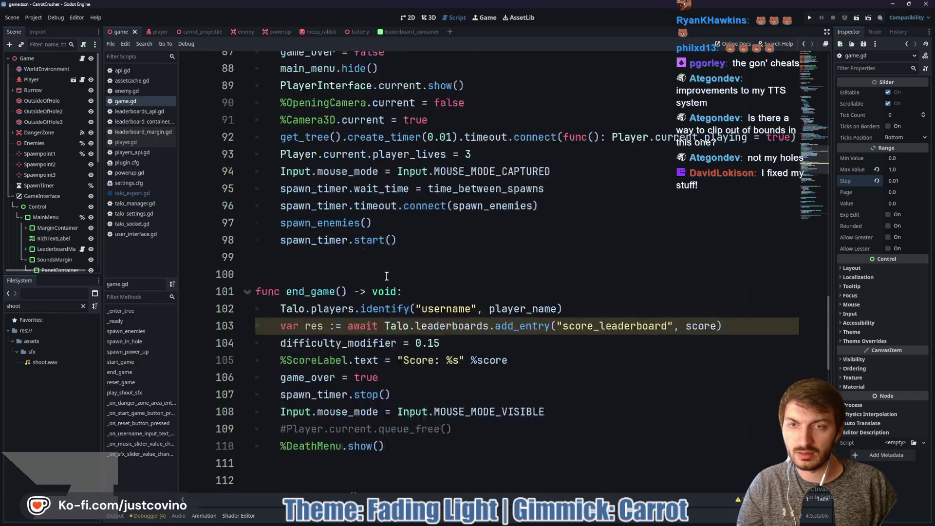
pyautogui.scroll(16, 402, 292)
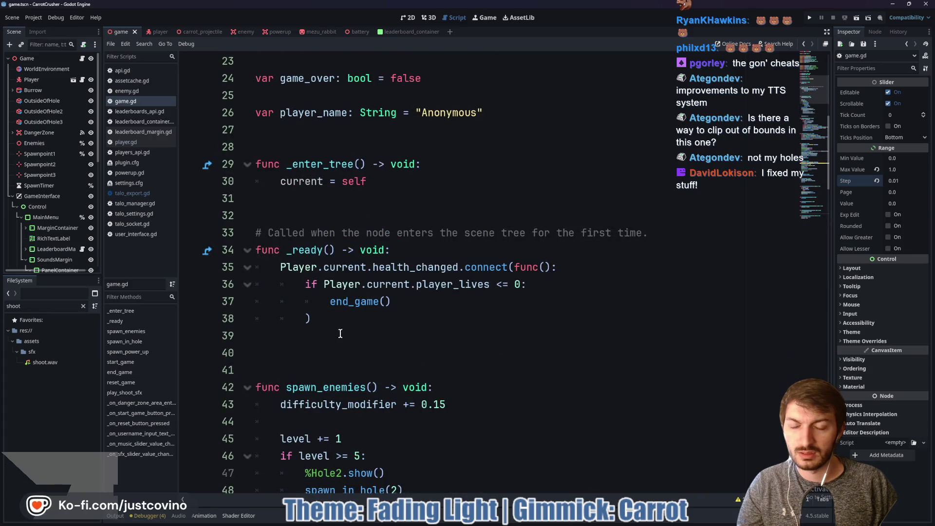
pyautogui.click(341, 337)
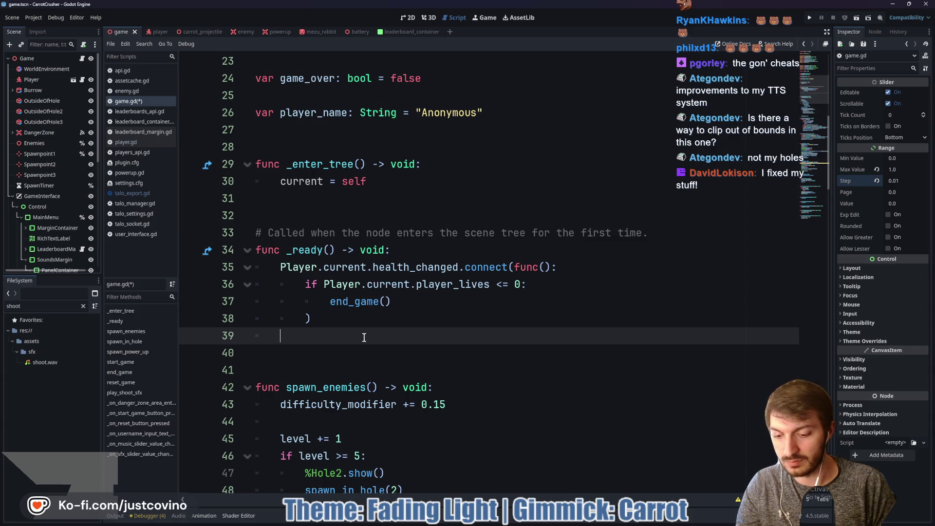
pyautogui.scroll(-5, 58, 209)
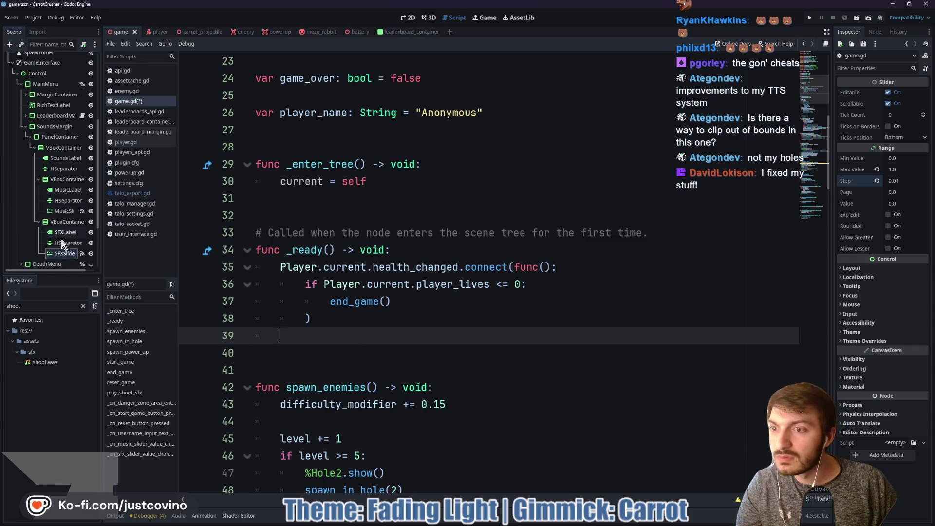
pyautogui.click(62, 210)
pyautogui.rightClick(62, 210)
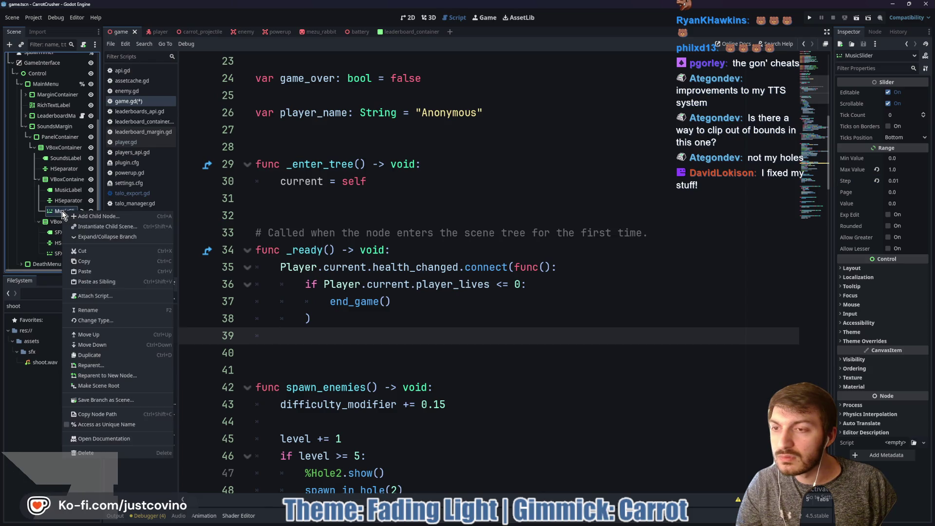
# Make MusicSlider and SFXSlider accessible as unique names.
pyautogui.click(98, 424)
pyautogui.click(63, 256)
pyautogui.rightClick(63, 255)
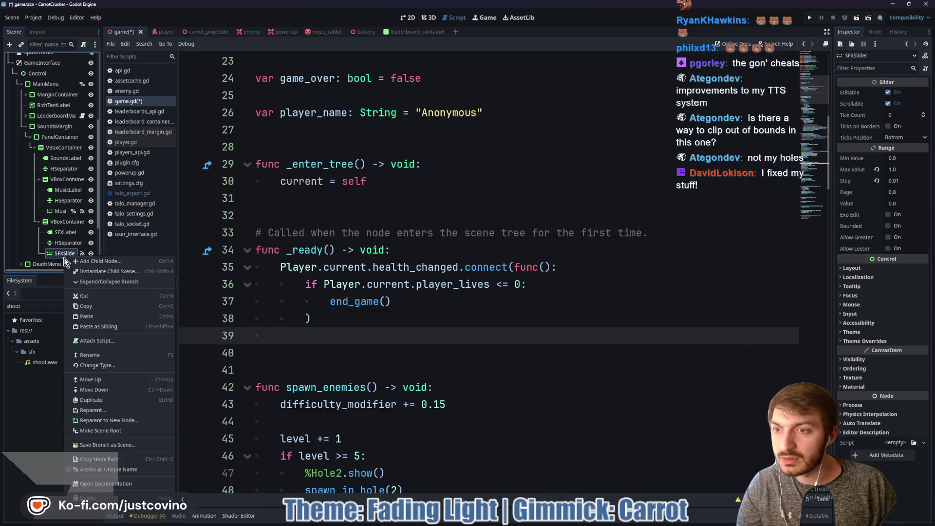
pyautogui.click(97, 473)
# In _ready, set MusicSlider.value to music_volume.
pyautogui.click(322, 330)
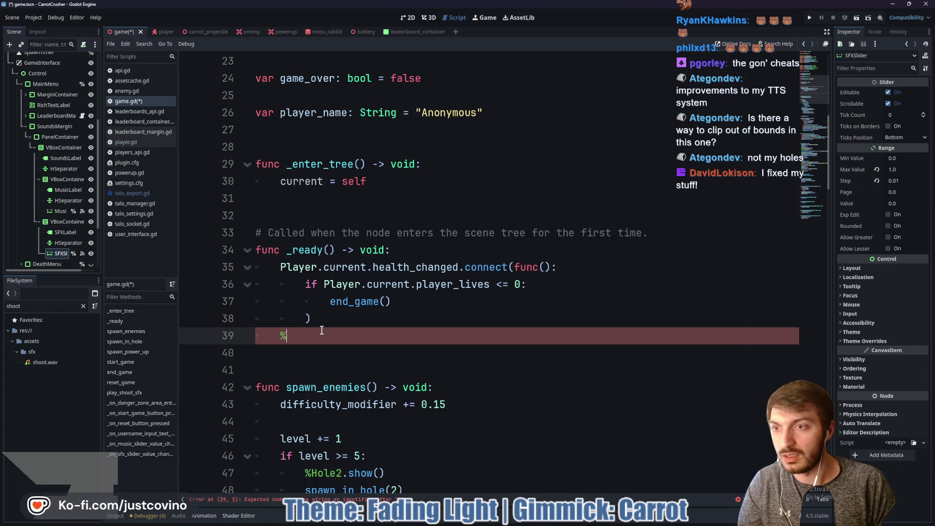
pyautogui.write('Music')
pyautogui.press('Down')
pyautogui.press('Return')
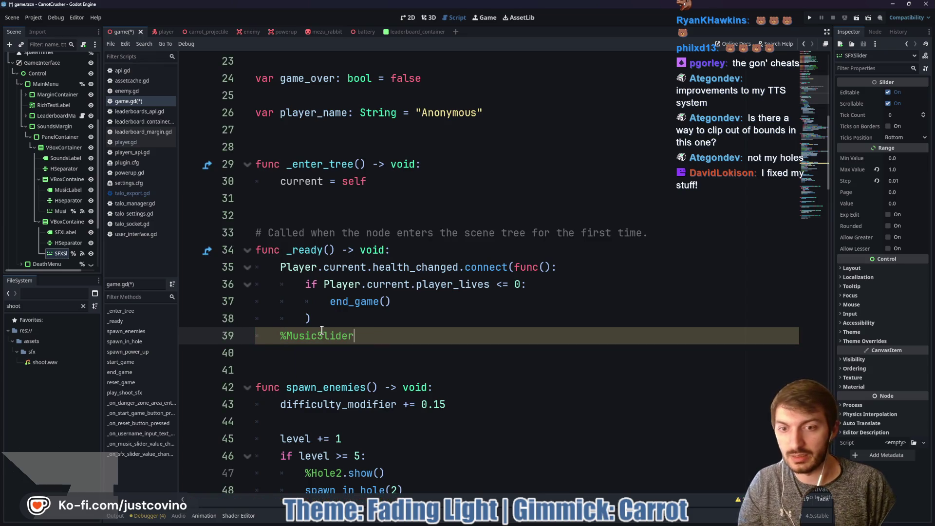
pyautogui.write('.')
pyautogui.write('value')
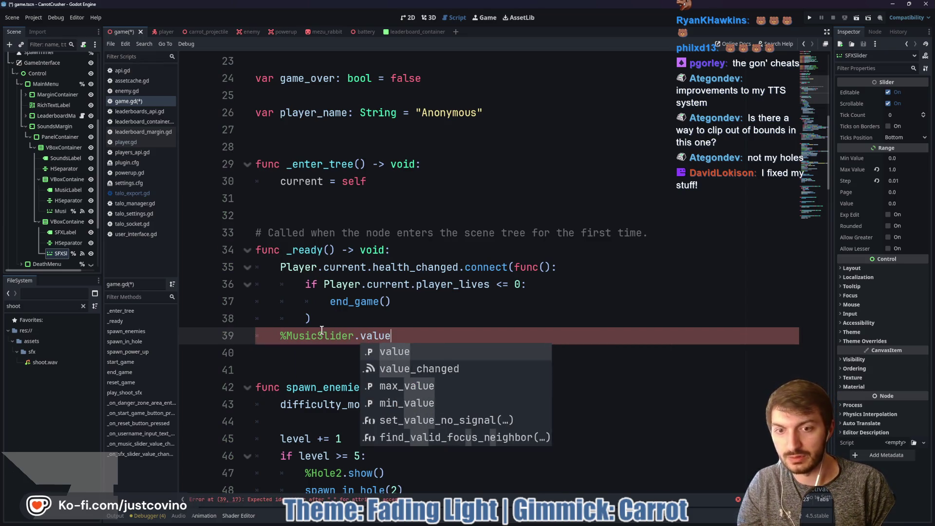
pyautogui.write(' = musi')
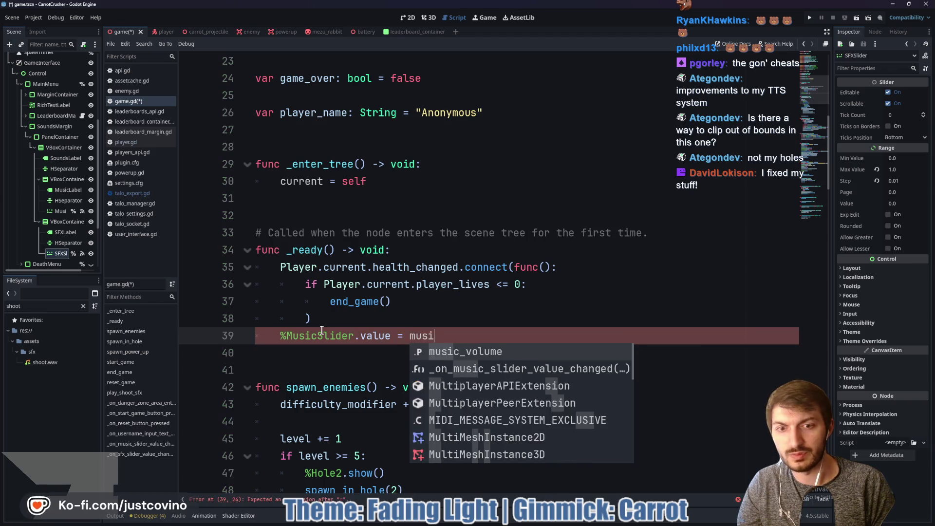
pyautogui.press('Return')
pyautogui.press('Return')
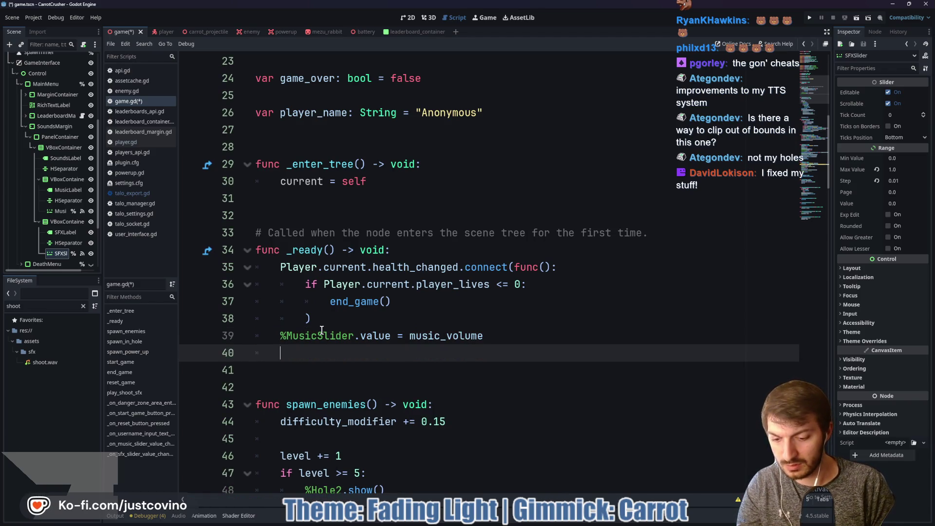
# Set SFXSlider.value to sfx_volume on the next line, save, and run the game with F5.
pyautogui.write('%SF')
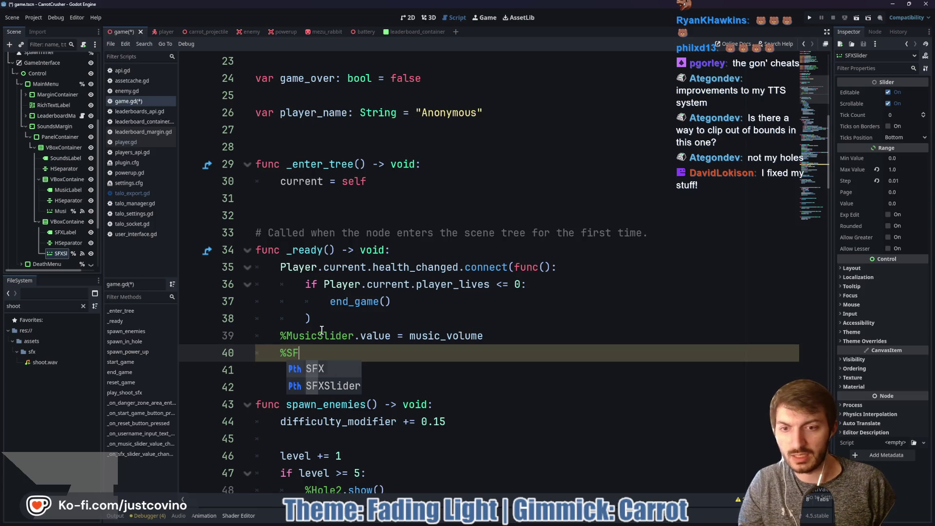
pyautogui.press('Down')
pyautogui.press('Return')
pyautogui.write('.value ')
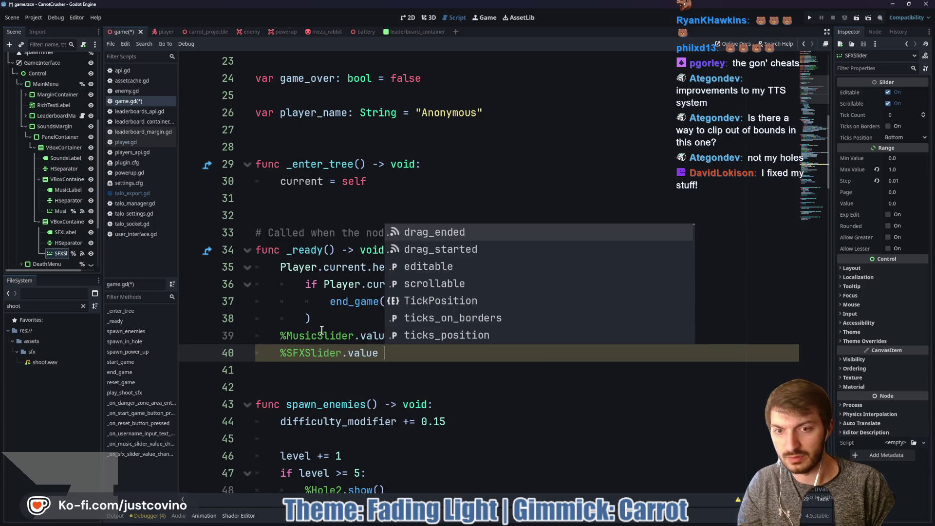
pyautogui.write('= ')
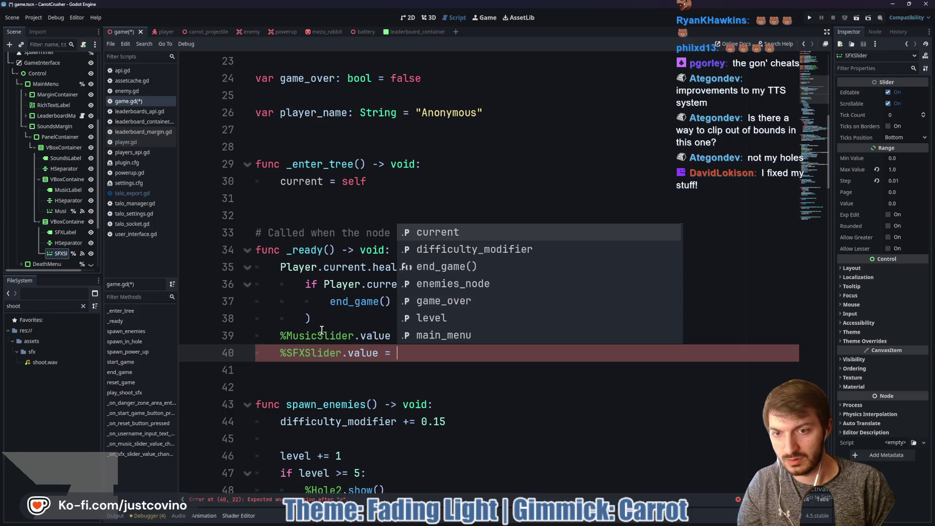
pyautogui.write('sf')
pyautogui.press('Down')
pyautogui.press('Return')
pyautogui.hotkey('ctrl', 's')
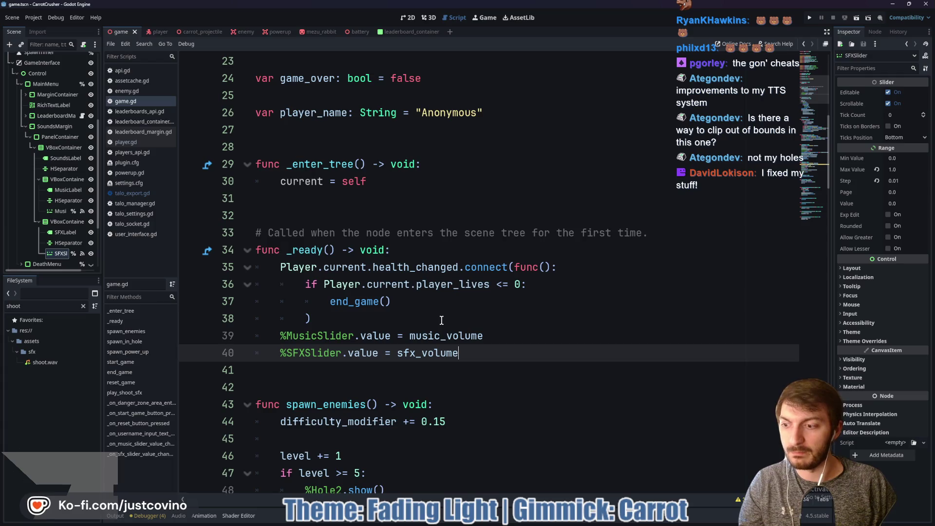
pyautogui.press('F5')
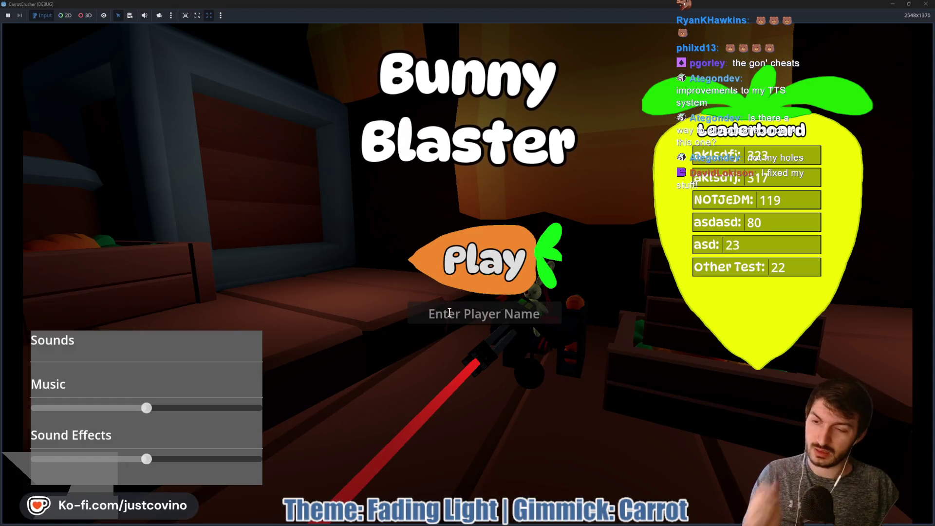
# Enter 'asdfasf' as the player name, start a round, then stop the debug run with F8.
pyautogui.click(440, 313)
pyautogui.write('asdfasf')
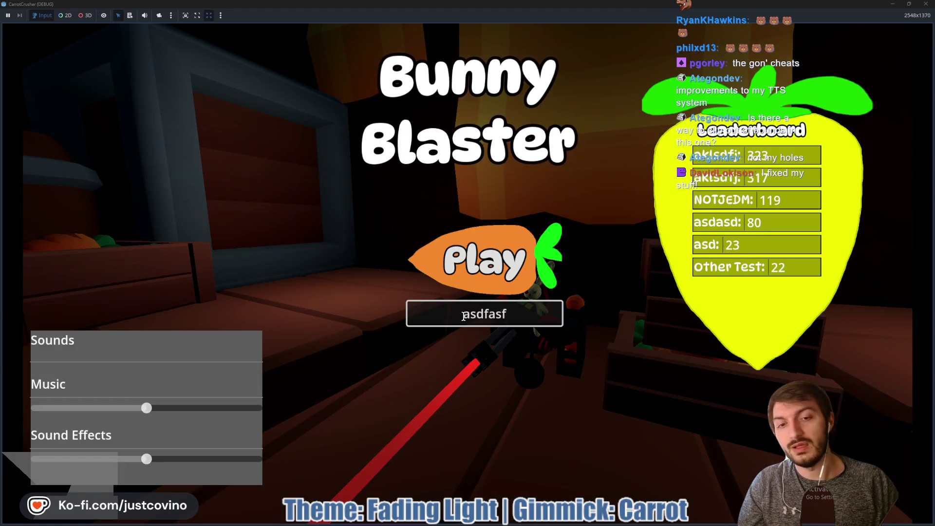
pyautogui.click(482, 260)
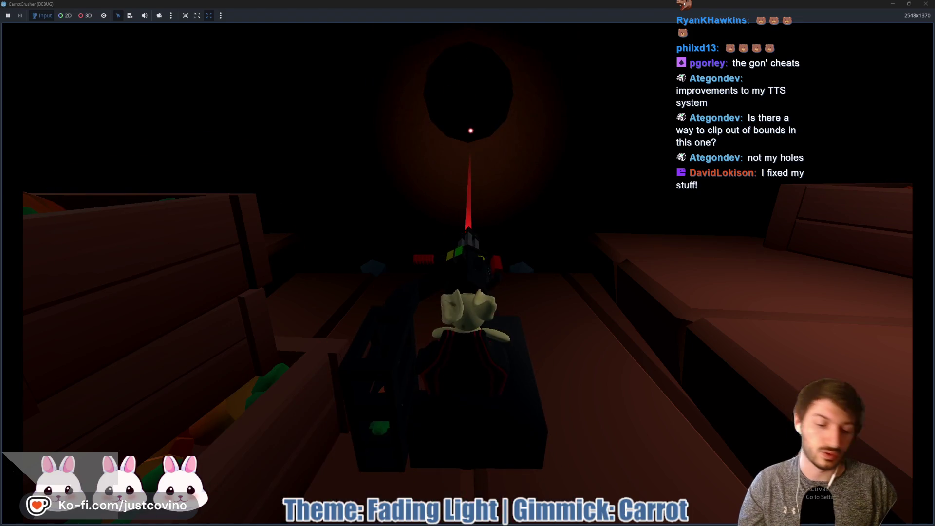
pyautogui.press('F8')
pyautogui.moveTo(431, 331); pyautogui.dragTo(431, 331)
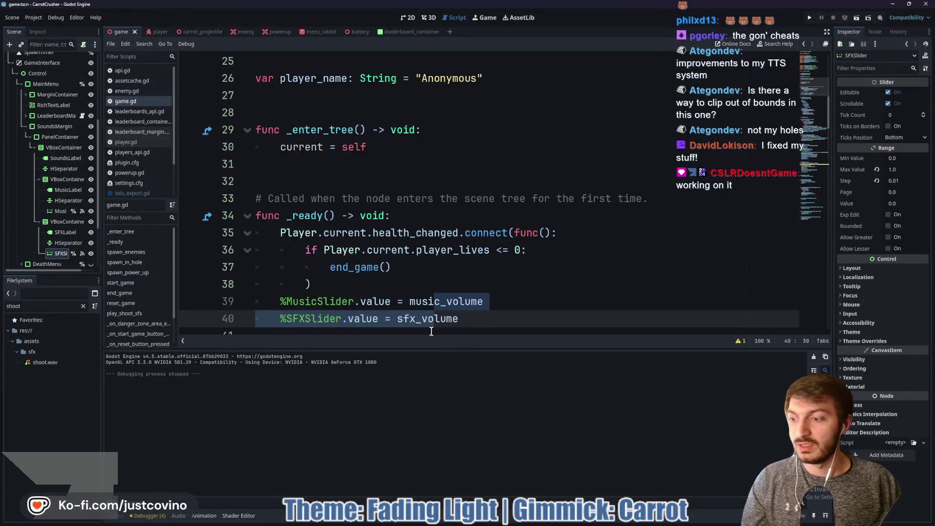
# Close the sound editor without saving its project, then bring the browser with the jam page forward.
pyautogui.click(402, 281)
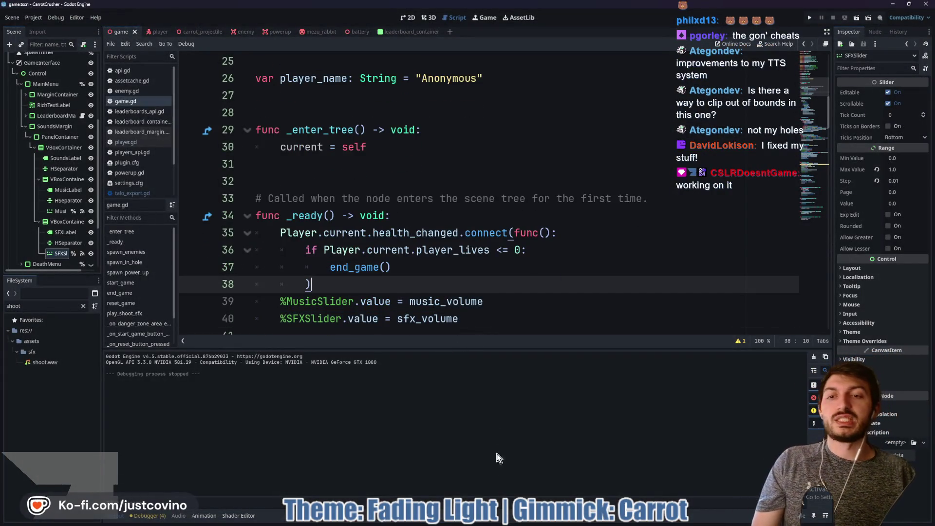
pyautogui.click(409, 523)
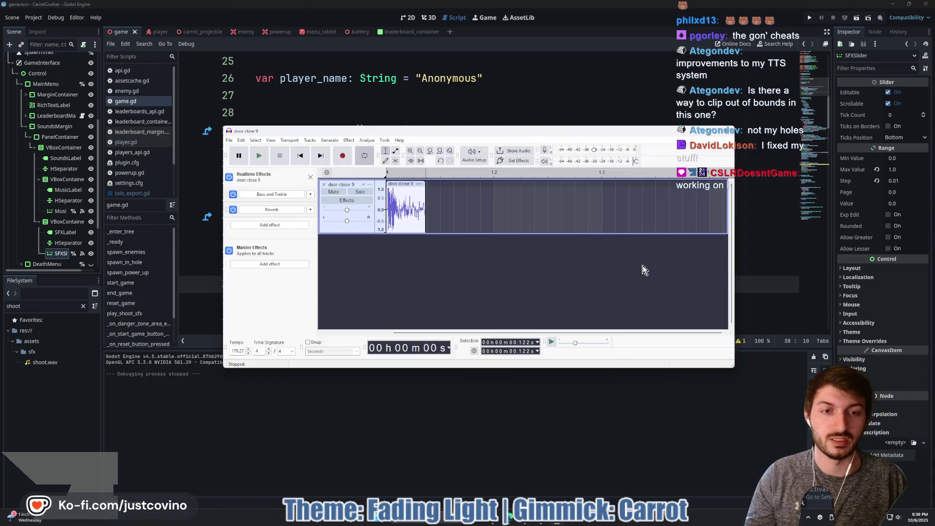
pyautogui.click(727, 133)
pyautogui.click(503, 253)
pyautogui.click(506, 233)
pyautogui.moveTo(521, 523)
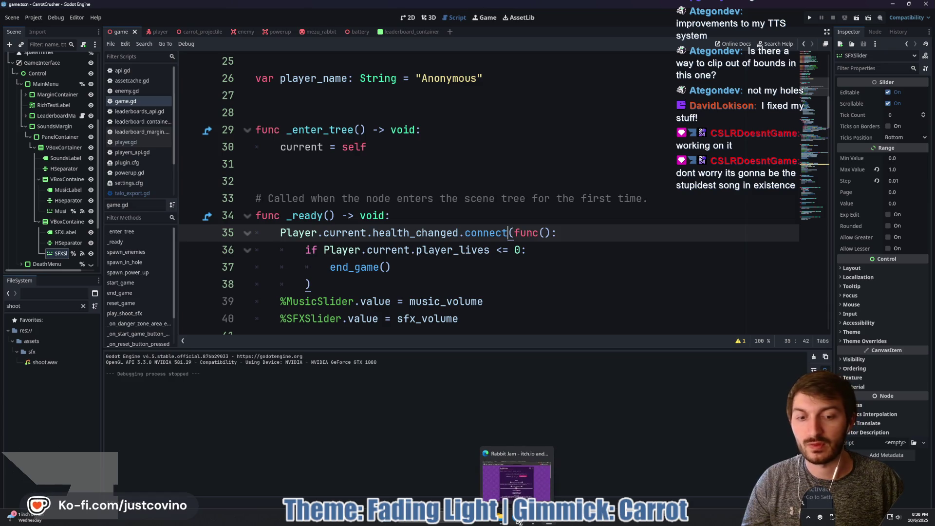
pyautogui.click(517, 521)
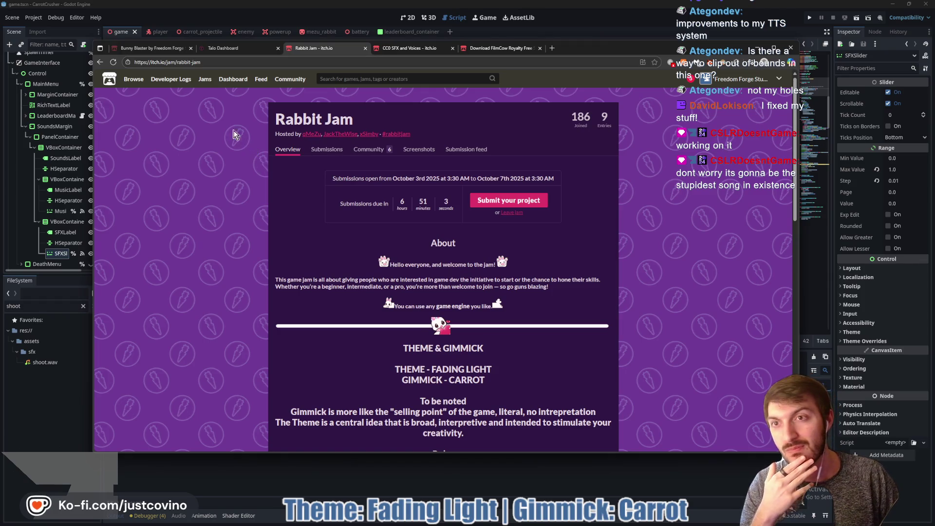
# Switch to the Bunny Blaster itch.io page, open its Edit theme sidebar, then minimize the browser.
pyautogui.click(152, 49)
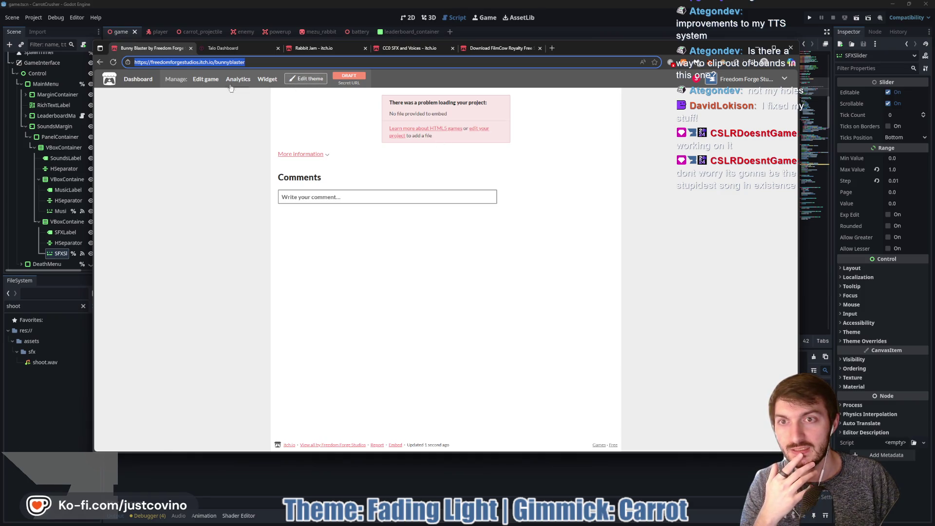
pyautogui.click(309, 81)
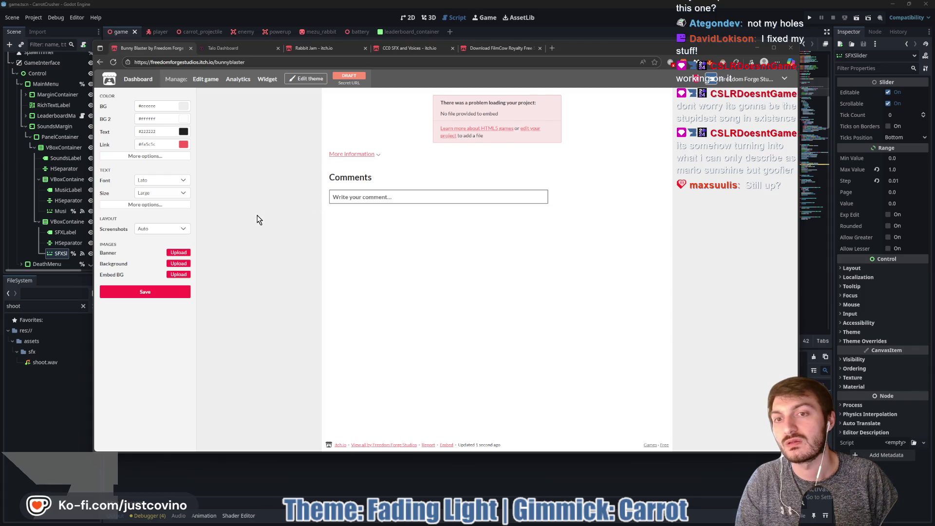
pyautogui.click(756, 48)
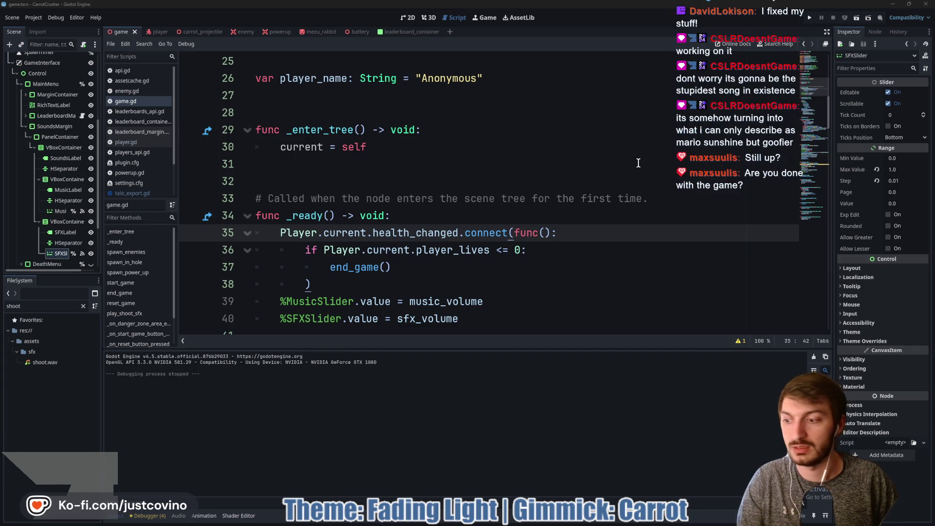
# Launch Krita from system search and create a new 512 × 512 px image.
pyautogui.press('super')
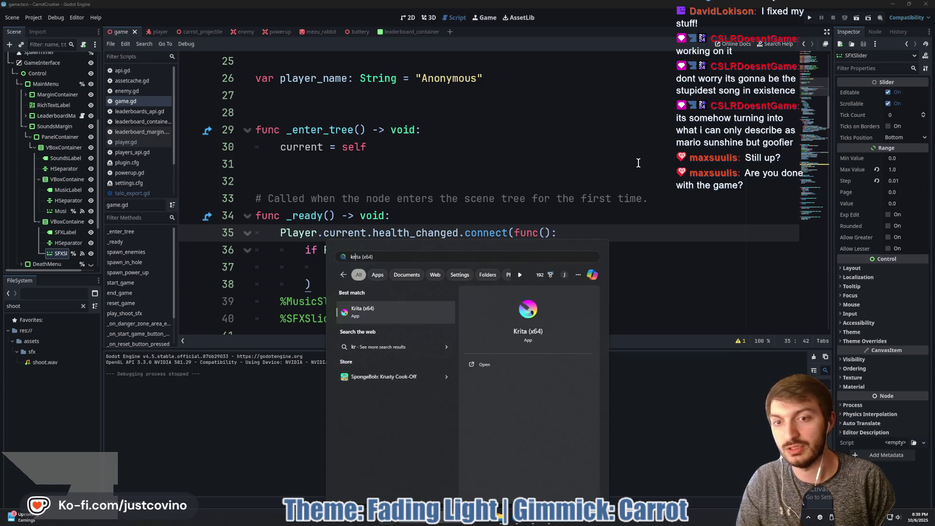
pyautogui.press('Escape')
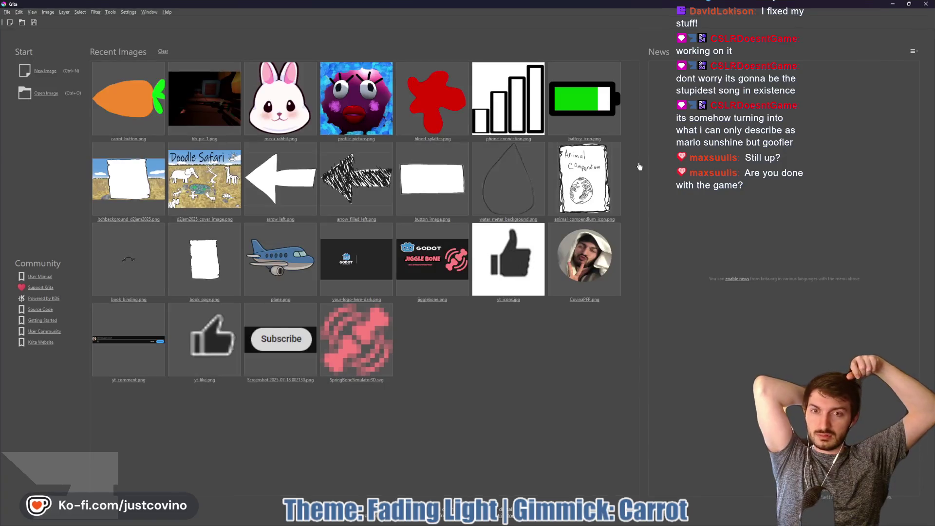
pyautogui.click(43, 73)
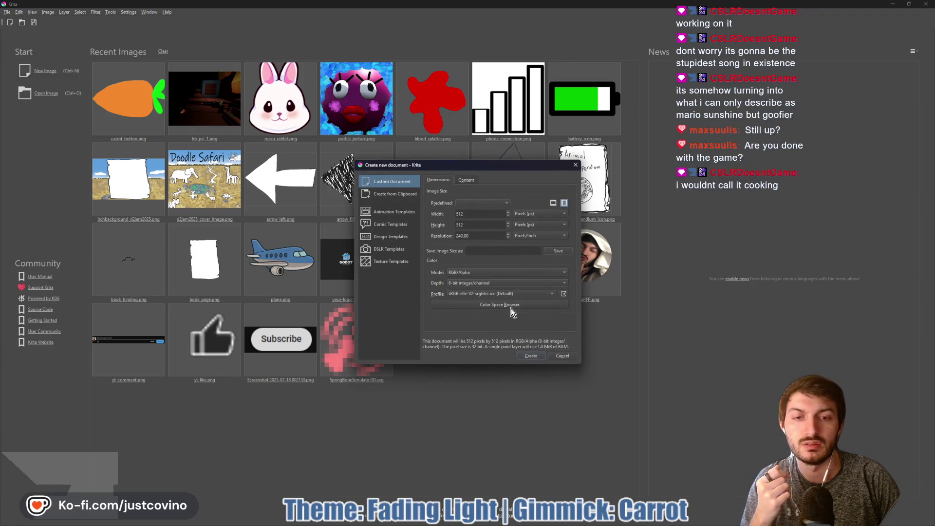
pyautogui.click(531, 355)
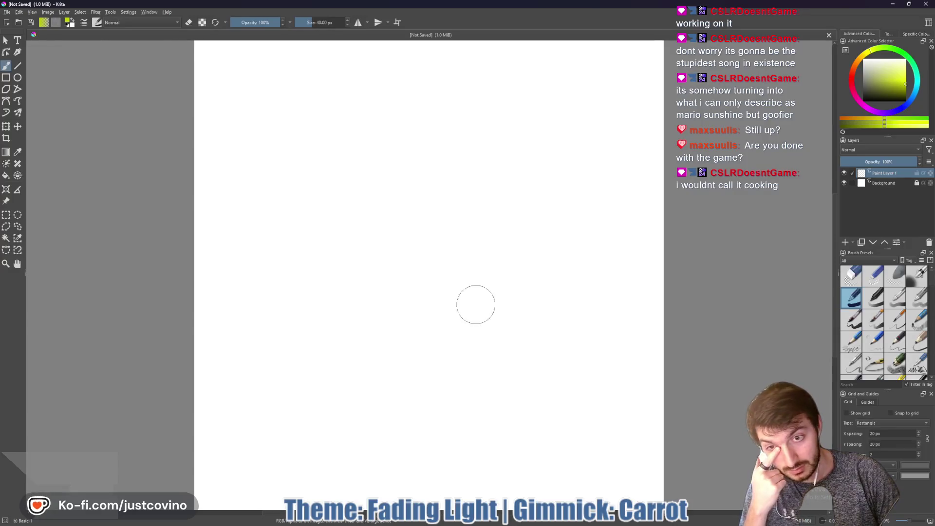
# Pick an orange paint colour, shrink the brush slightly, and turn on Wrap Around Mode.
pyautogui.click(853, 67)
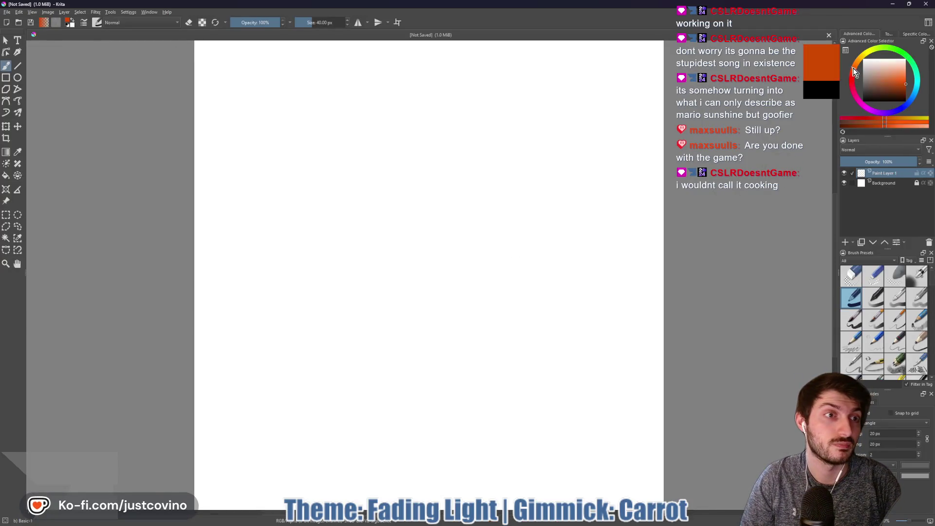
pyautogui.click(906, 82)
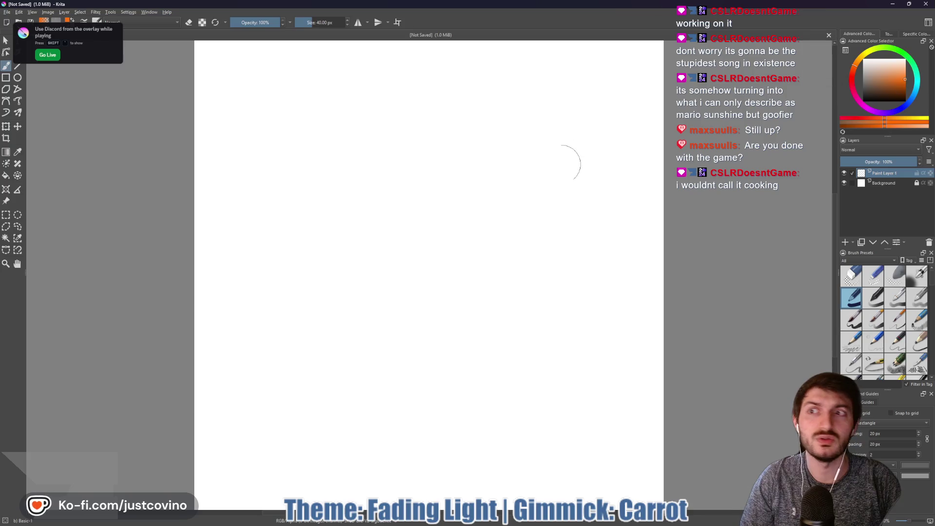
pyautogui.scroll(-1, 330, 223)
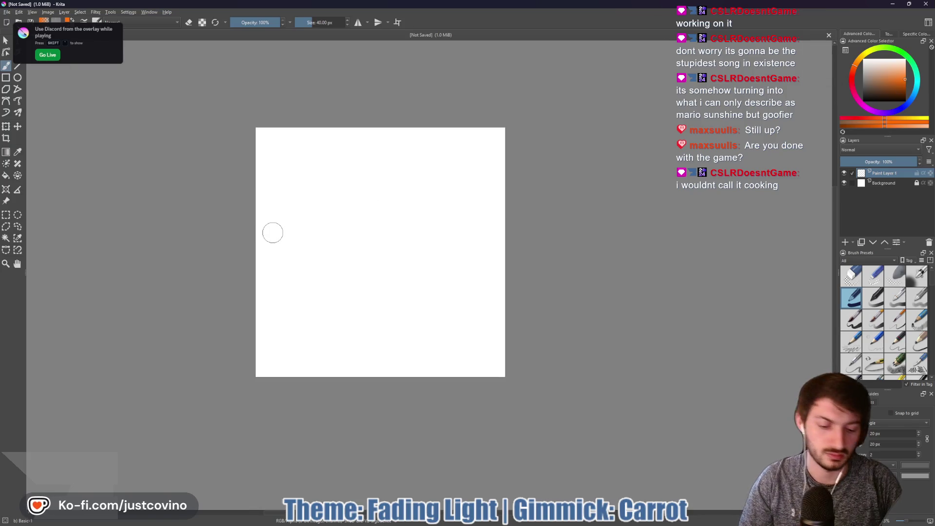
pyautogui.press('[')
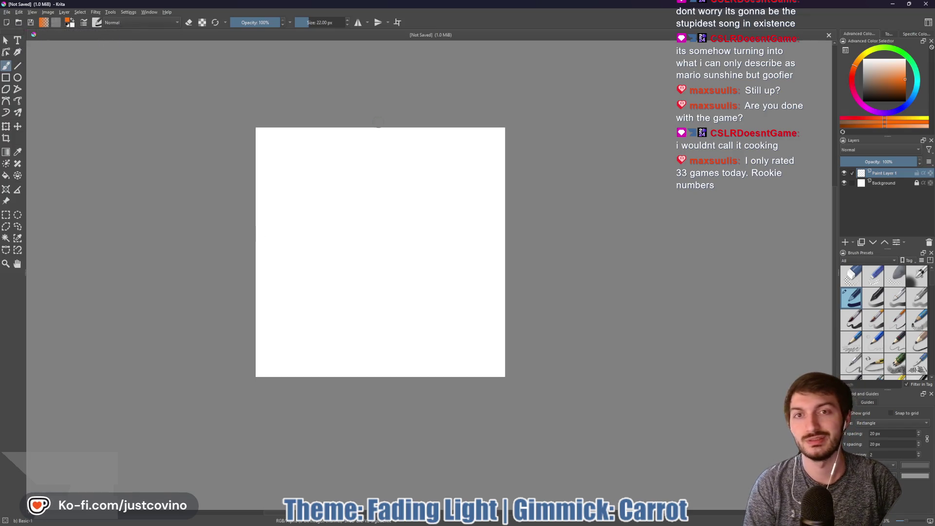
pyautogui.click(396, 27)
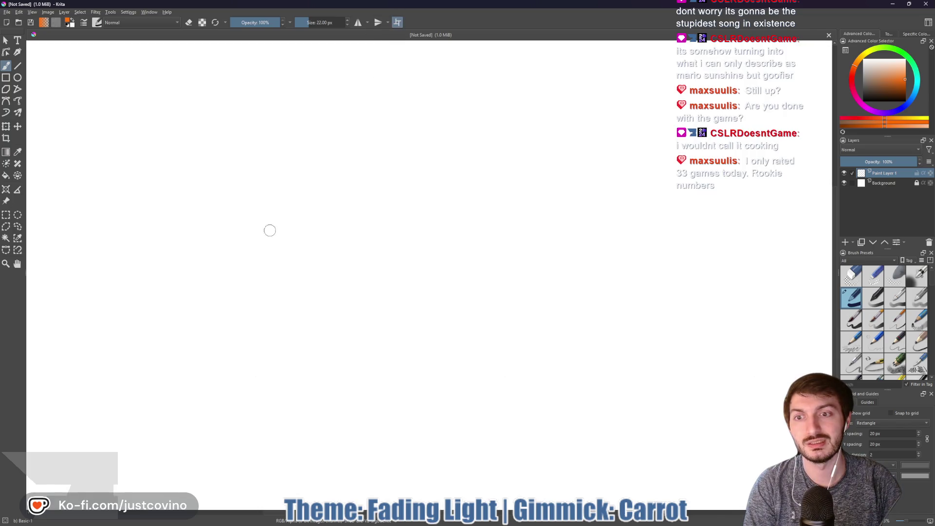
pyautogui.scroll(-5, 244, 223)
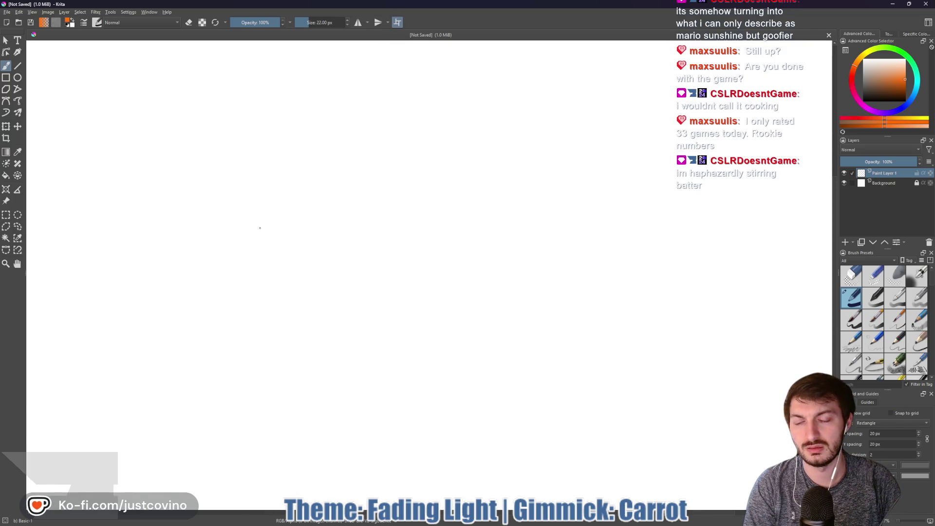
# Paint two orange test strokes, then undo both to leave the canvas blank.
pyautogui.moveTo(260, 226); pyautogui.dragTo(267, 256)
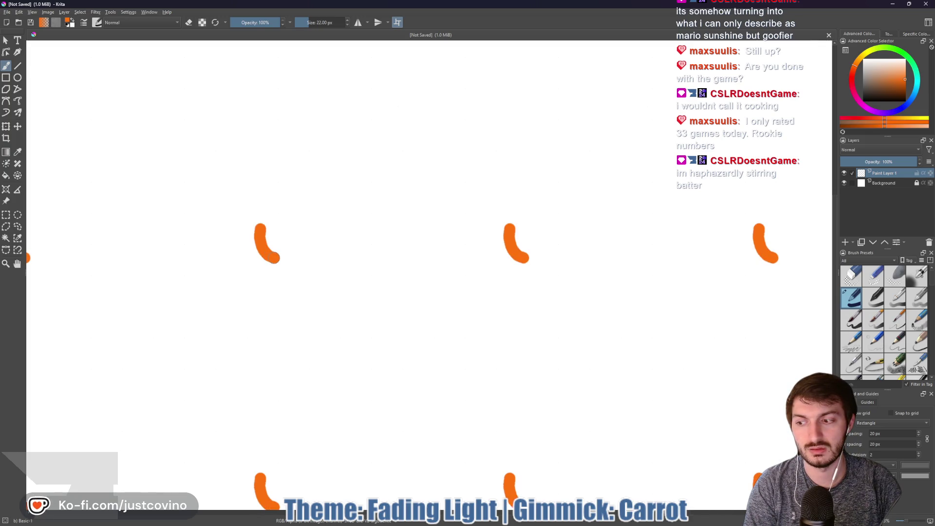
pyautogui.moveTo(192, 199); pyautogui.dragTo(437, 198)
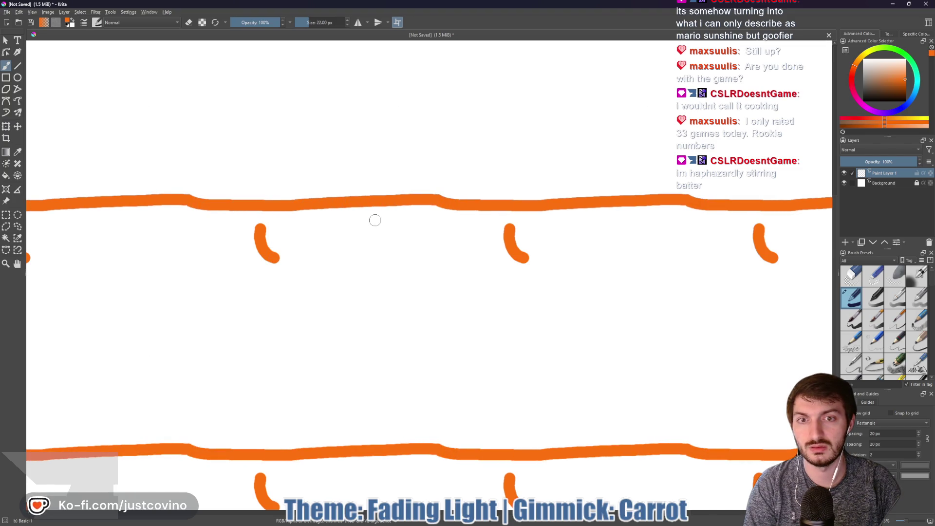
pyautogui.hotkey('ctrl', 'z')
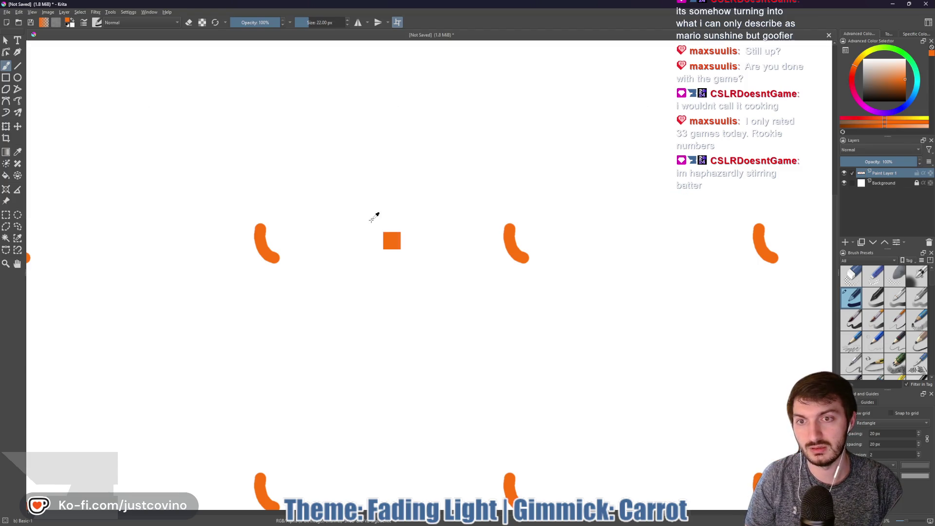
pyautogui.hotkey('ctrl', 'z')
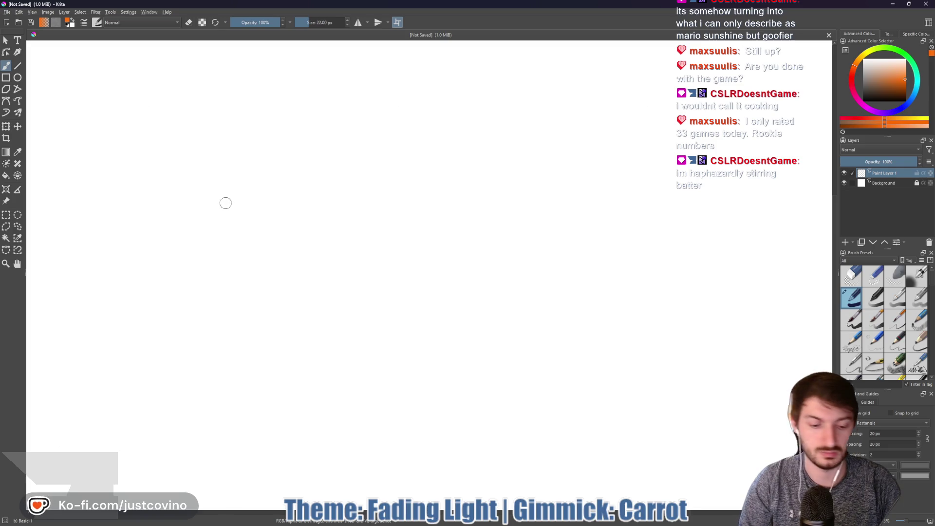
# Paint the orange carrot body, then draw and fill looped green leaves on top with a smaller brush.
pyautogui.moveTo(262, 201)
pyautogui.mouseDown()
pyautogui.moveTo(237, 202)
pyautogui.moveTo(225, 216)
pyautogui.moveTo(257, 258)
pyautogui.moveTo(275, 215)
pyautogui.moveTo(267, 203)
pyautogui.moveTo(239, 225)
pyautogui.moveTo(257, 244)
pyautogui.moveTo(261, 215)
pyautogui.moveTo(250, 209)
pyautogui.moveTo(257, 243)
pyautogui.mouseUp()
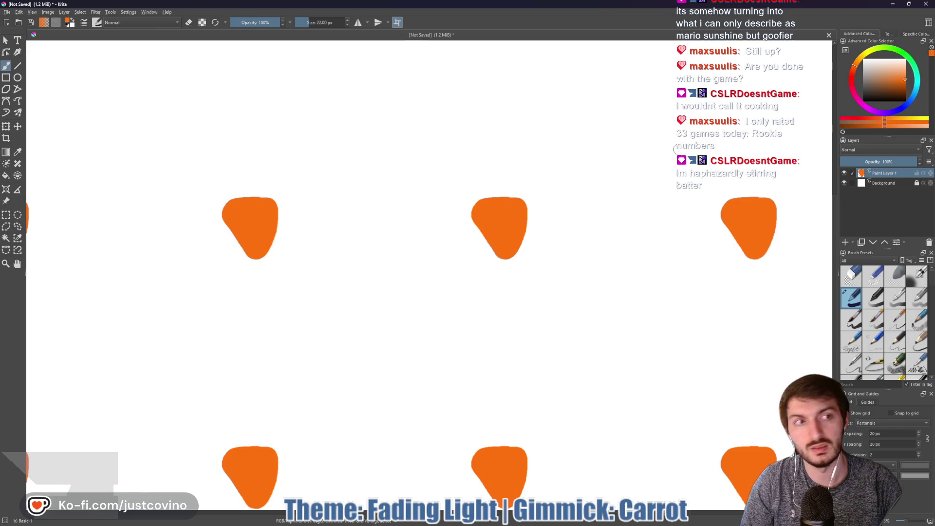
pyautogui.click(905, 54)
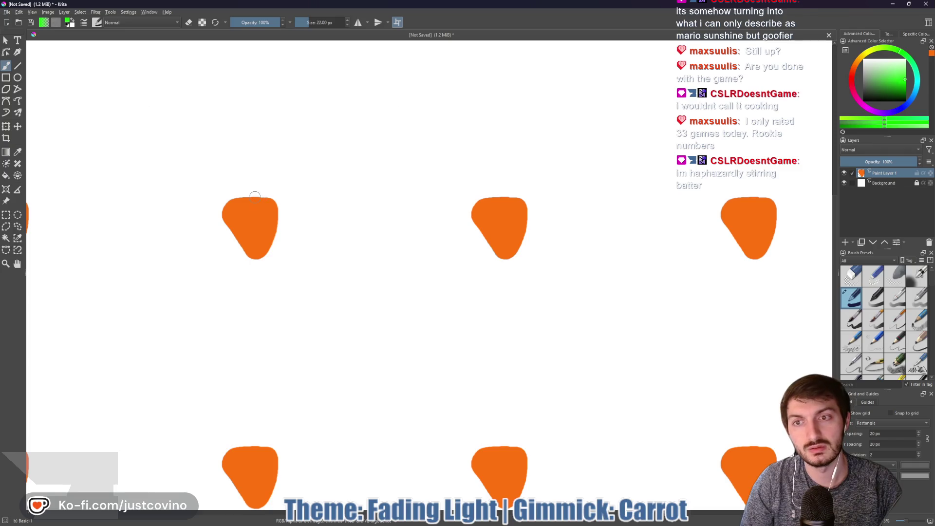
pyautogui.press('[')
pyautogui.press('[')
pyautogui.press('[')
pyautogui.press('[')
pyautogui.moveTo(255, 194)
pyautogui.mouseDown()
pyautogui.moveTo(283, 181)
pyautogui.moveTo(267, 194)
pyautogui.moveTo(216, 194)
pyautogui.moveTo(247, 196)
pyautogui.moveTo(263, 173)
pyautogui.moveTo(251, 183)
pyautogui.mouseUp()
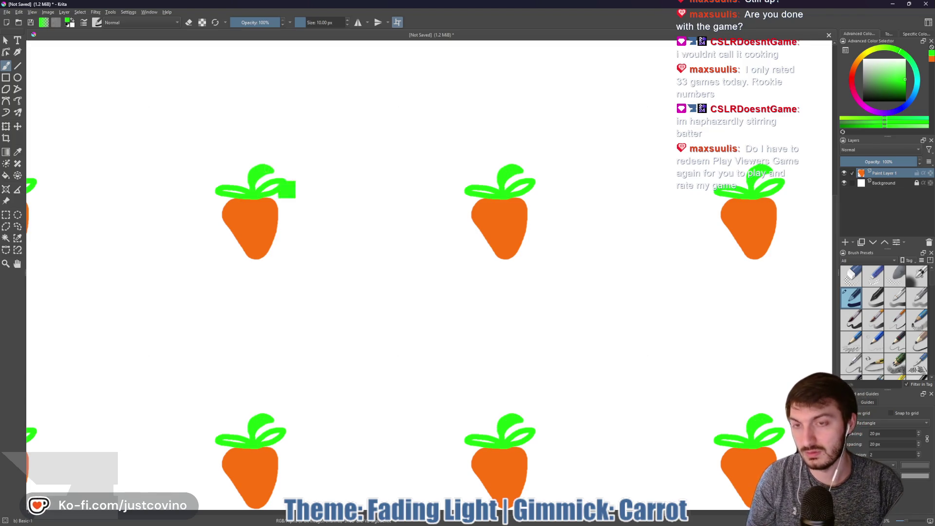
pyautogui.hotkey('ctrl', 'z')
pyautogui.hotkey('ctrl', 'z')
pyautogui.hotkey('ctrl', 'z')
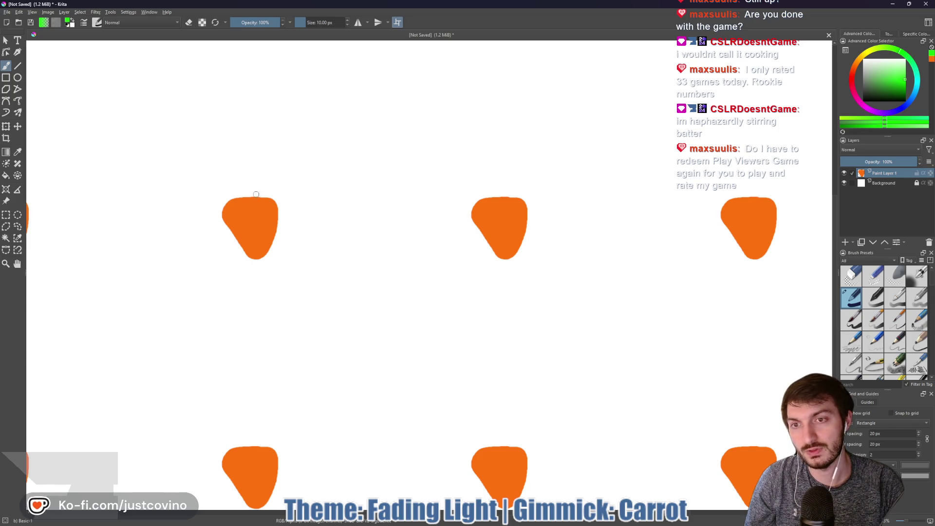
pyautogui.moveTo(255, 194)
pyautogui.mouseDown()
pyautogui.moveTo(282, 186)
pyautogui.moveTo(271, 196)
pyautogui.moveTo(238, 185)
pyautogui.moveTo(238, 196)
pyautogui.mouseUp()
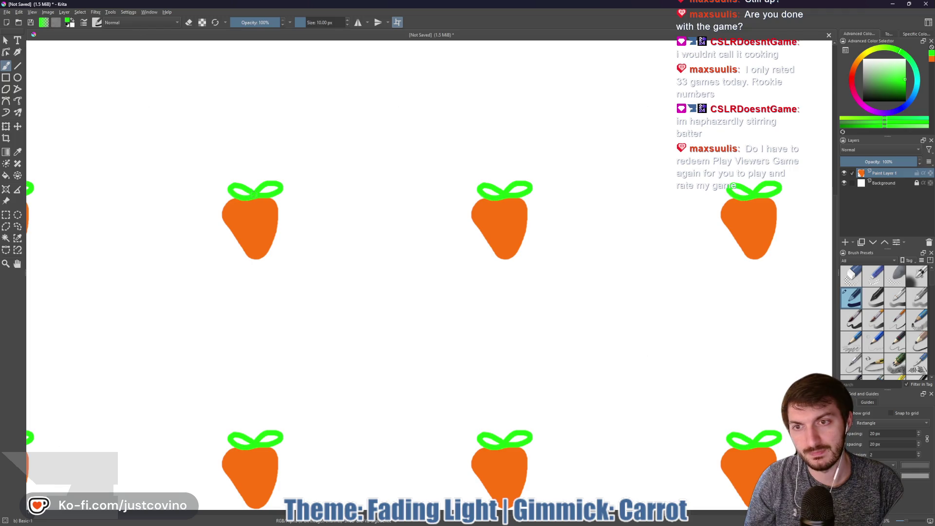
pyautogui.moveTo(266, 190); pyautogui.dragTo(269, 191)
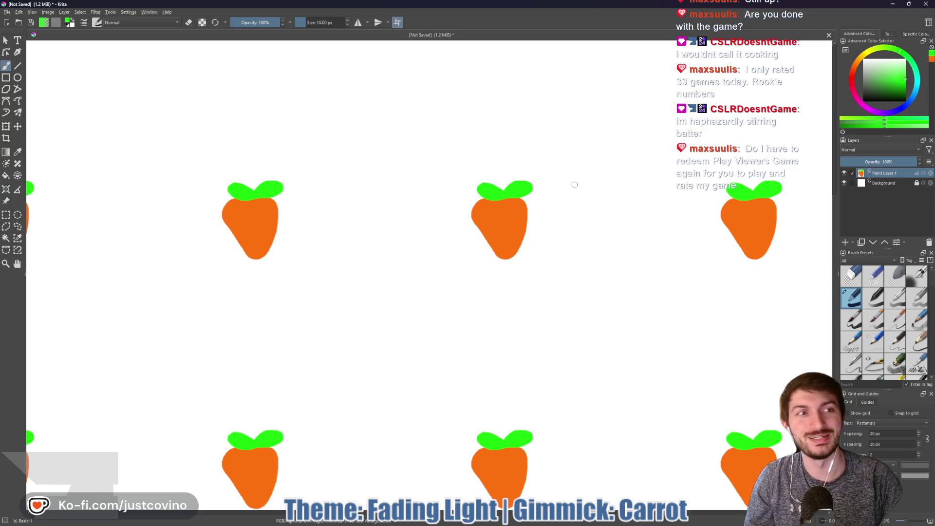
# Round the carrot's bottom tip with a larger orange brush, then paste a copy onto a new layer.
pyautogui.keyDown('ctrl'); pyautogui.click(258, 223); pyautogui.keyUp('ctrl')
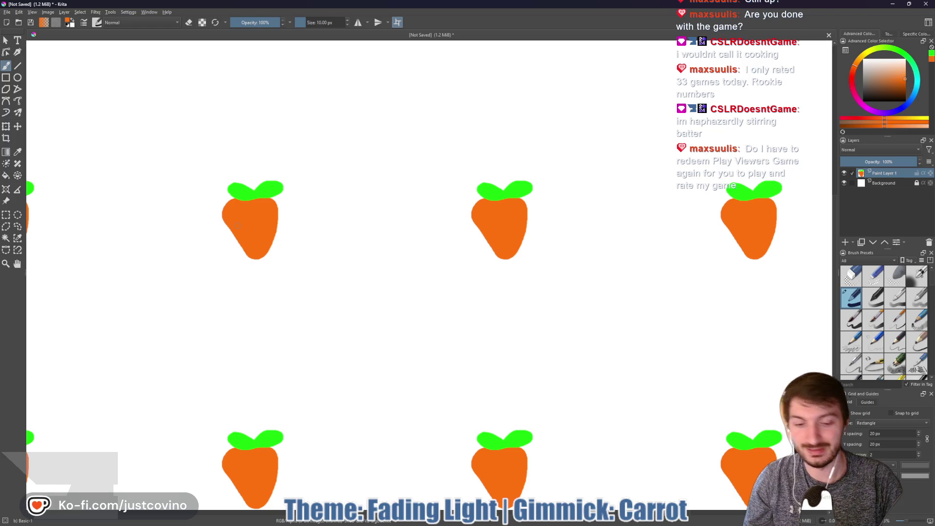
pyautogui.press(']')
pyautogui.press(']')
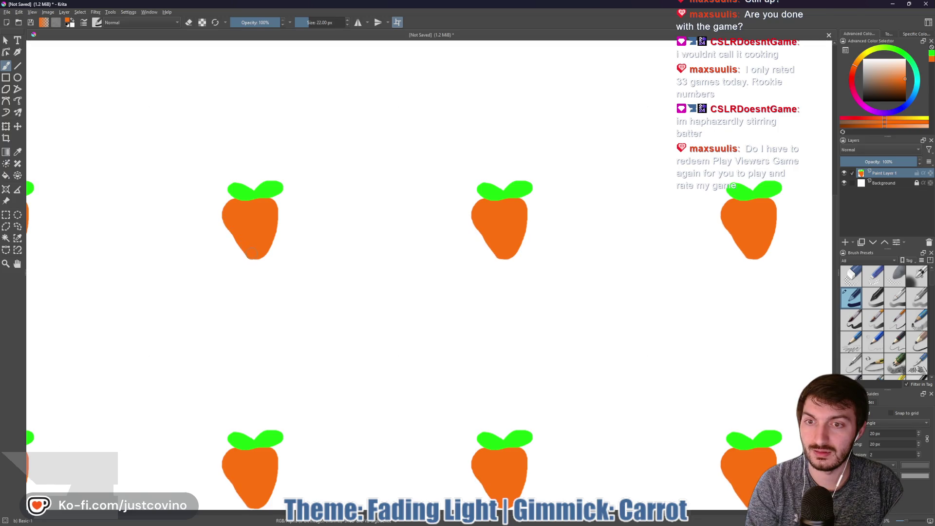
pyautogui.moveTo(257, 259); pyautogui.dragTo(262, 254)
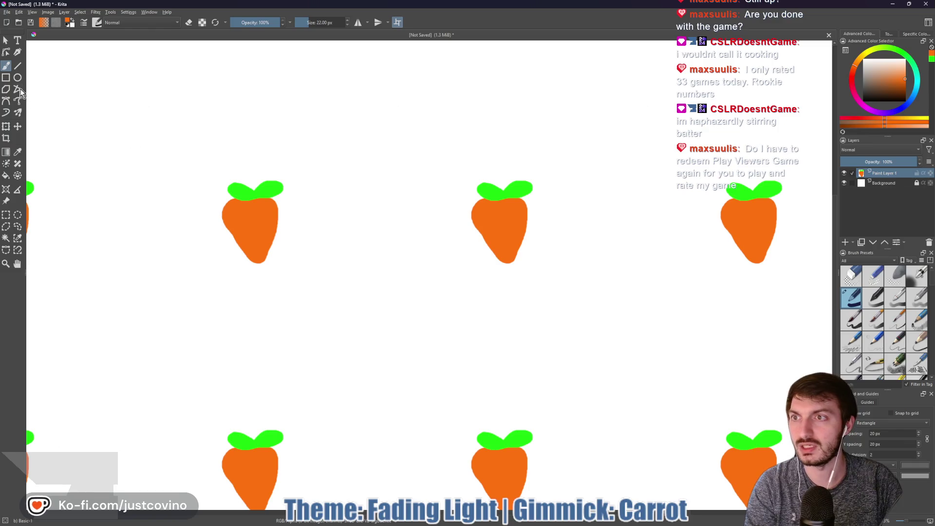
pyautogui.click(6, 127)
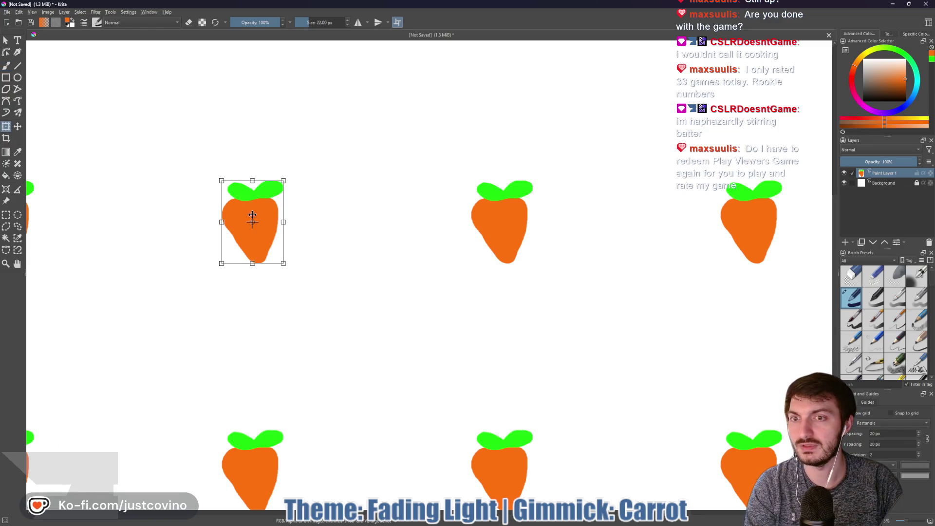
pyautogui.press('Return')
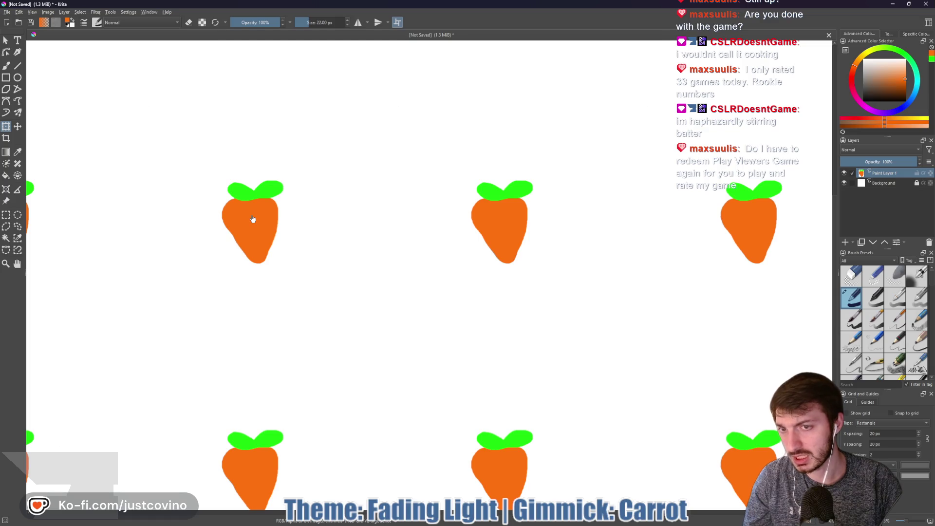
pyautogui.hotkey('ctrl', 'j')
# Place pasted carrot copies into the tile gaps: beside the original, in the lower row, and to the right.
pyautogui.moveTo(252, 224)
pyautogui.mouseDown()
pyautogui.moveTo(328, 231)
pyautogui.moveTo(328, 125)
pyautogui.mouseUp()
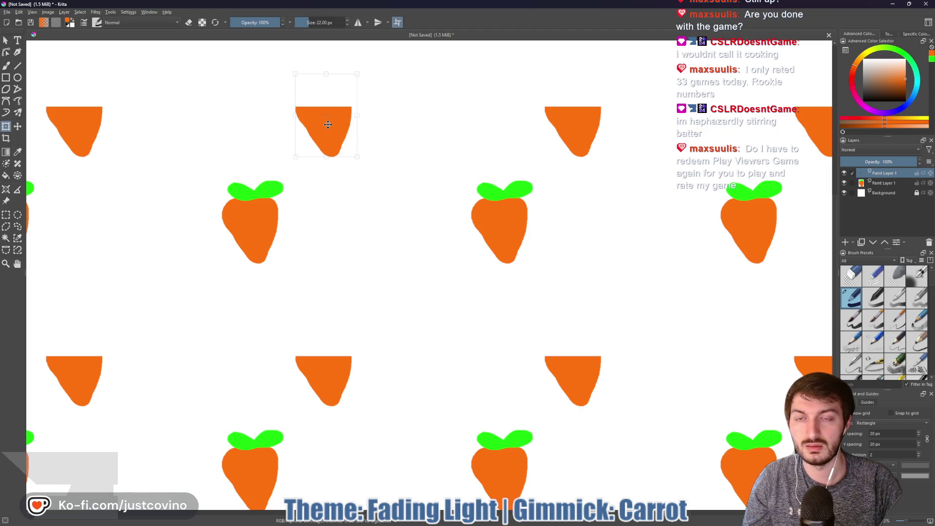
pyautogui.moveTo(328, 125); pyautogui.dragTo(328, 125)
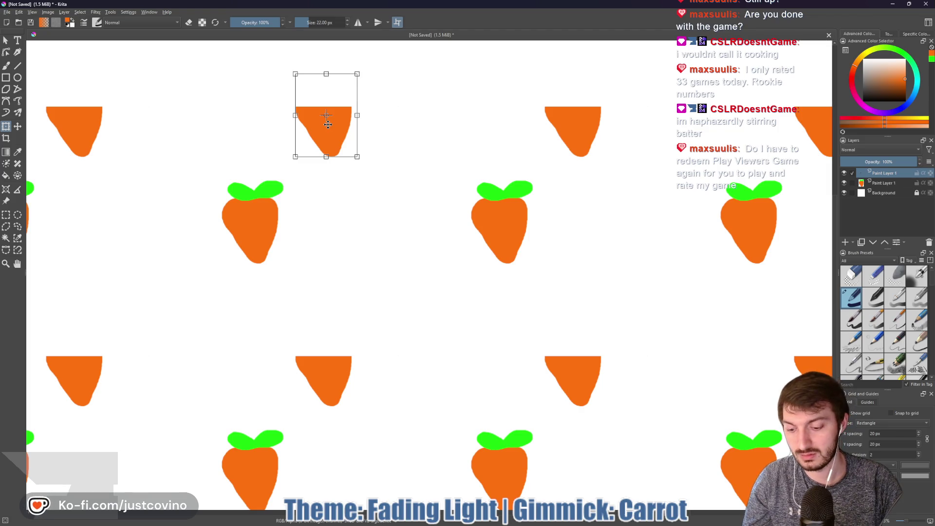
pyautogui.hotkey('ctrl', 'v')
pyautogui.click(254, 230)
pyautogui.moveTo(258, 236)
pyautogui.mouseDown()
pyautogui.moveTo(289, 244)
pyautogui.moveTo(321, 310)
pyautogui.moveTo(320, 358)
pyautogui.moveTo(332, 376)
pyautogui.mouseUp()
pyautogui.press('Return')
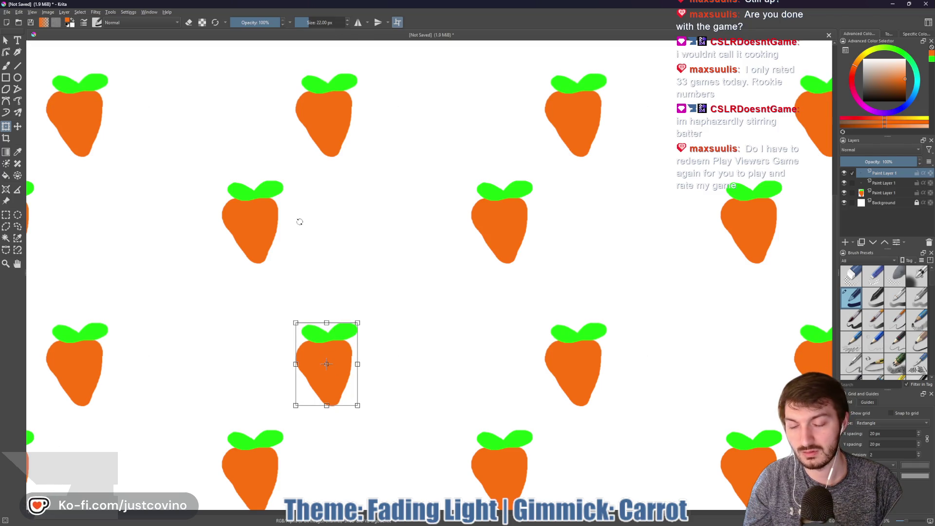
pyautogui.hotkey('ctrl', 'j')
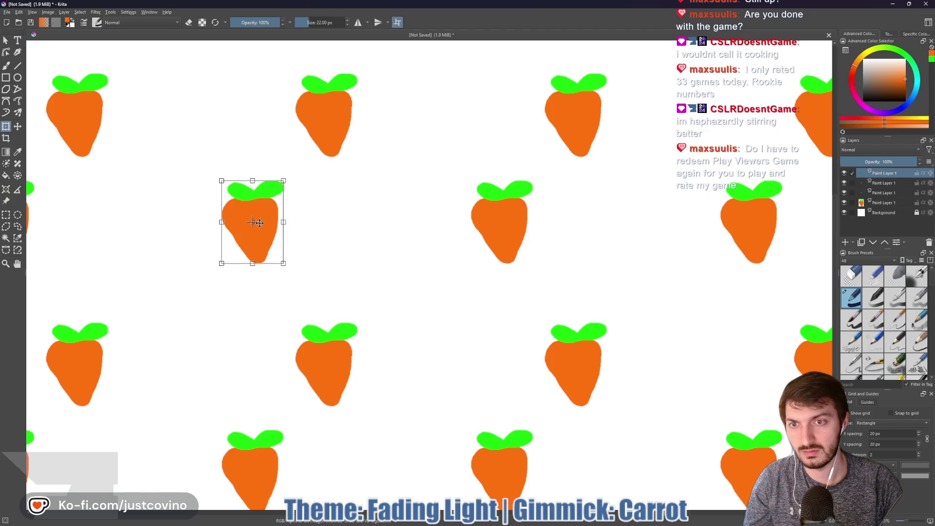
pyautogui.moveTo(260, 224)
pyautogui.mouseDown()
pyautogui.moveTo(423, 236)
pyautogui.moveTo(411, 239)
pyautogui.mouseUp()
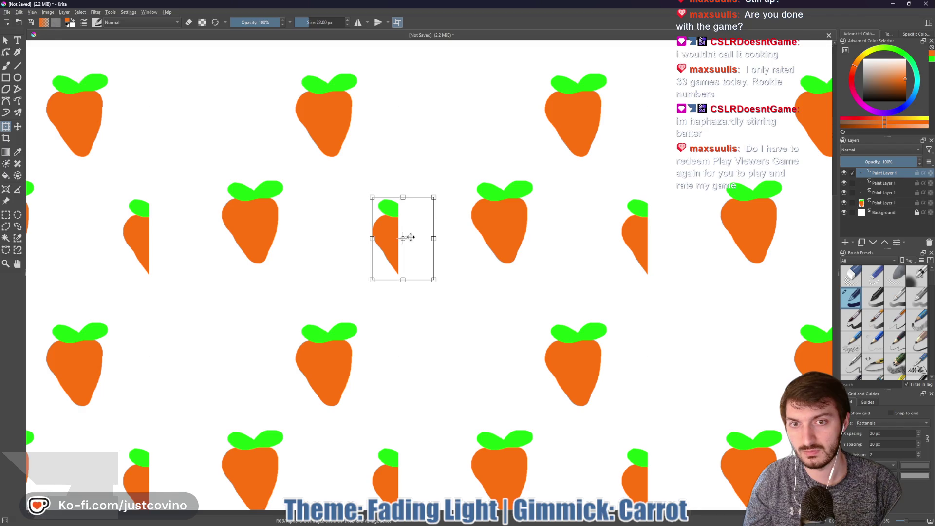
# Tilt the carrot copy counter-clockwise, then paste another and tilt it into a left-hand gap.
pyautogui.moveTo(404, 189)
pyautogui.mouseDown()
pyautogui.moveTo(361, 202)
pyautogui.moveTo(394, 190)
pyautogui.mouseUp()
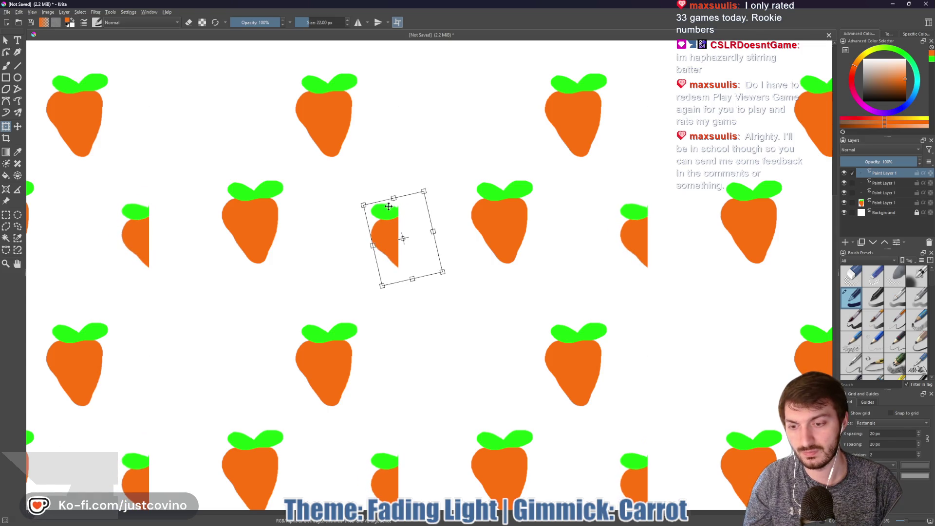
pyautogui.hotkey('ctrl', 'j')
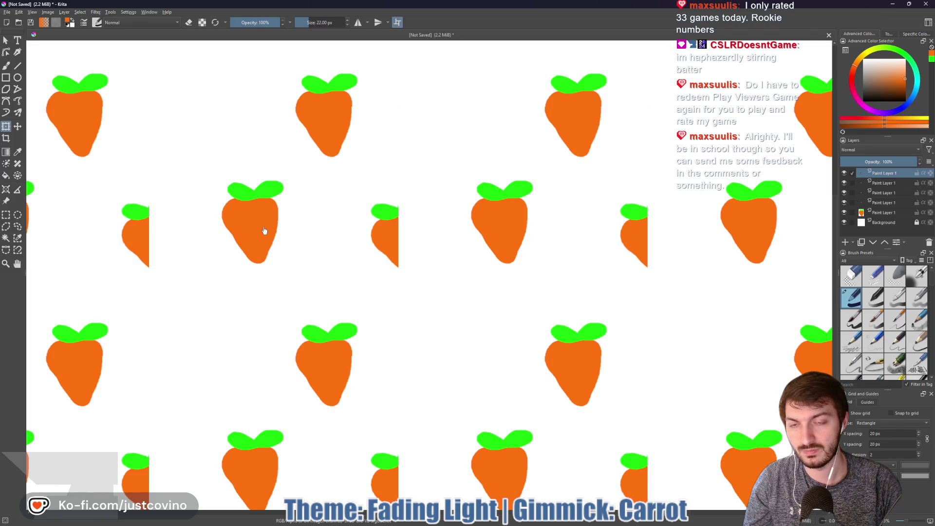
pyautogui.moveTo(256, 223)
pyautogui.mouseDown()
pyautogui.moveTo(259, 233)
pyautogui.moveTo(244, 238)
pyautogui.moveTo(158, 251)
pyautogui.mouseUp()
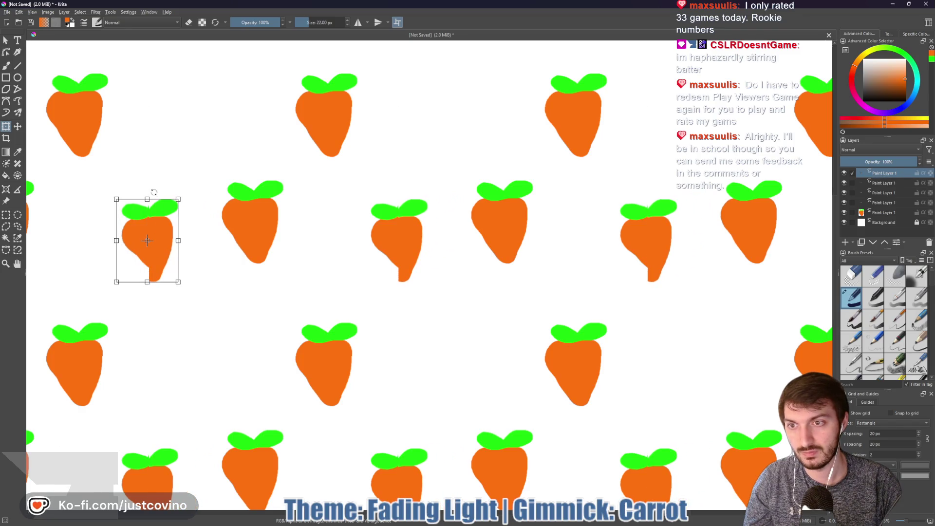
pyautogui.moveTo(153, 190); pyautogui.dragTo(142, 189)
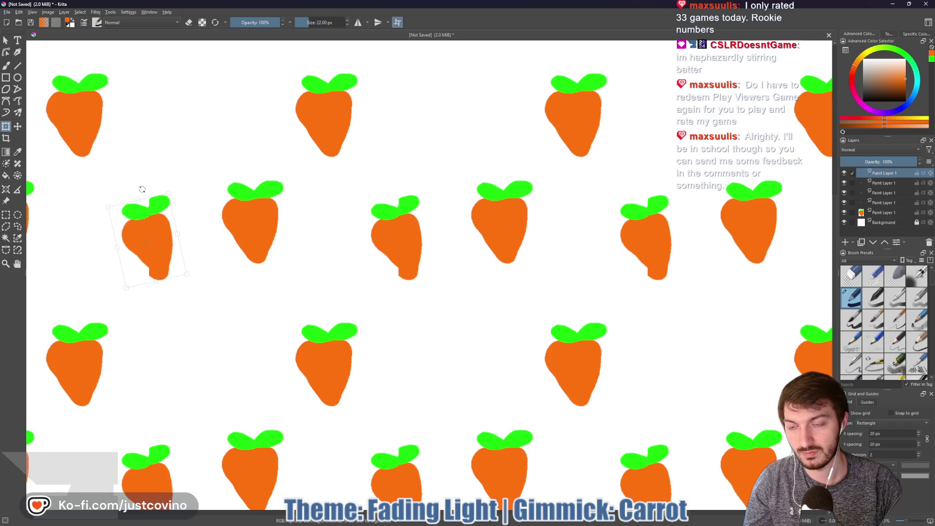
pyautogui.moveTo(160, 230); pyautogui.dragTo(168, 227)
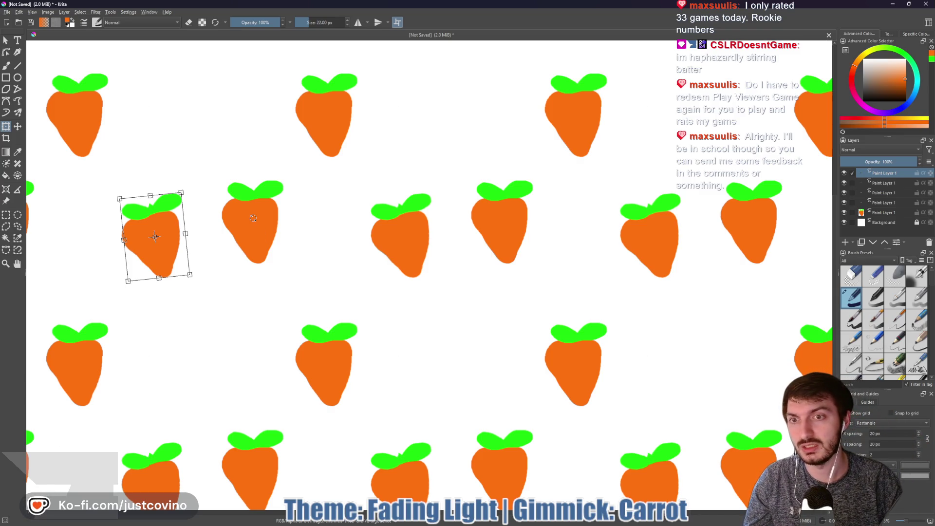
# Paste a carrot copy and place it down and to the left.
pyautogui.hotkey('ctrl', 'v')
pyautogui.moveTo(260, 208)
pyautogui.mouseDown()
pyautogui.moveTo(212, 331)
pyautogui.moveTo(185, 309)
pyautogui.moveTo(175, 317)
pyautogui.moveTo(207, 297)
pyautogui.moveTo(216, 277)
pyautogui.mouseUp()
pyautogui.press('Return')
# Paste another carrot, discard a trial rotation, and move it up into an empty gap.
pyautogui.hotkey('ctrl', 'v')
pyautogui.moveTo(251, 225)
pyautogui.mouseDown()
pyautogui.moveTo(307, 275)
pyautogui.moveTo(308, 297)
pyautogui.moveTo(330, 273)
pyautogui.mouseUp()
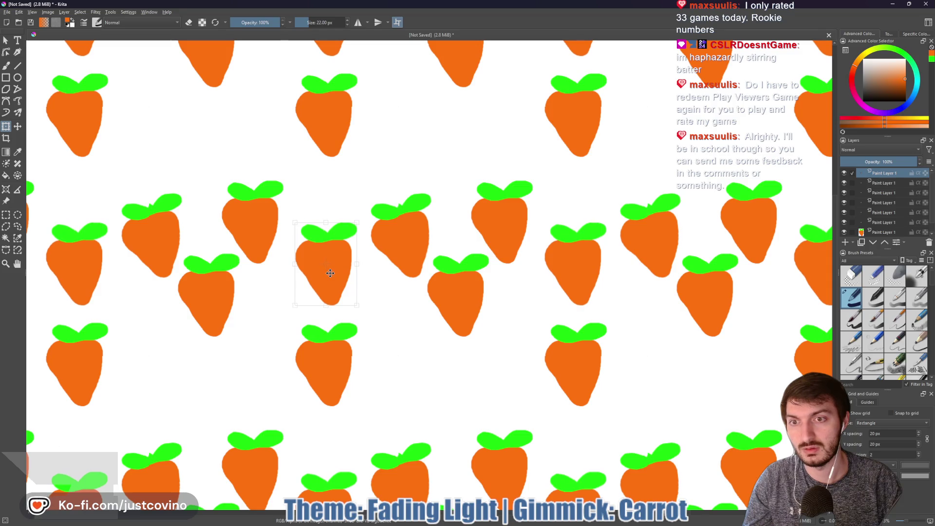
pyautogui.moveTo(323, 217); pyautogui.dragTo(319, 212)
pyautogui.press('Escape')
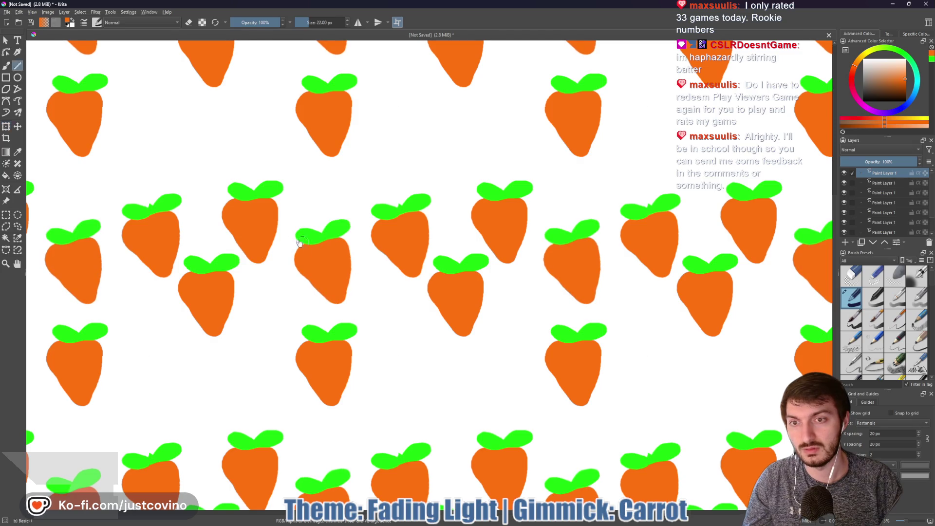
pyautogui.moveTo(255, 217)
pyautogui.mouseDown()
pyautogui.moveTo(248, 150)
pyautogui.moveTo(261, 144)
pyautogui.moveTo(254, 386)
pyautogui.moveTo(253, 239)
pyautogui.moveTo(229, 229)
pyautogui.moveTo(190, 176)
pyautogui.mouseUp()
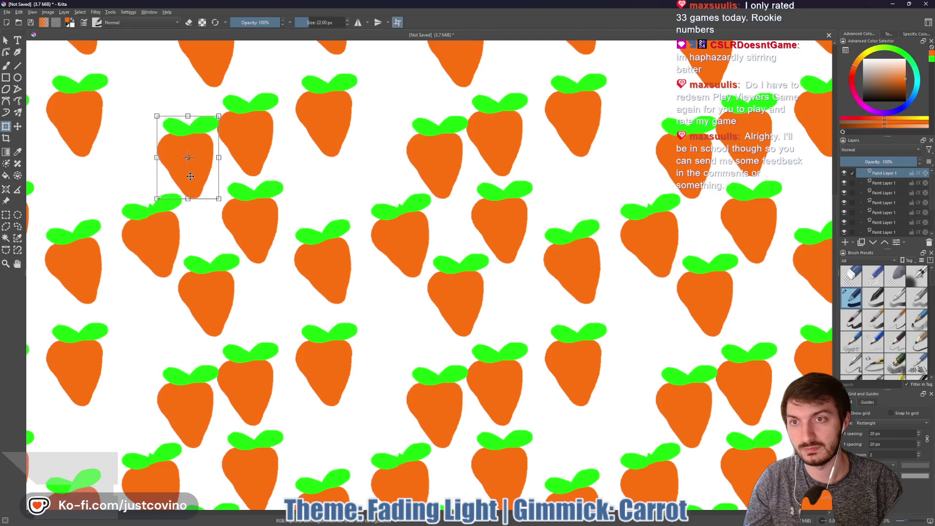
# Tilt the upper carrot slightly, then paste one lower down rotated about 12°.
pyautogui.moveTo(191, 103); pyautogui.dragTo(183, 111)
pyautogui.press('Return')
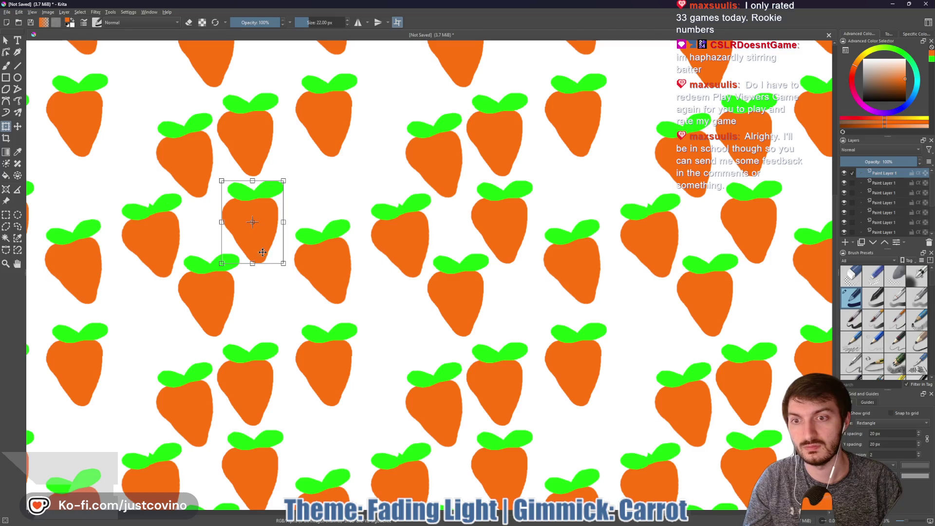
pyautogui.moveTo(258, 224); pyautogui.dragTo(280, 311)
pyautogui.moveTo(280, 249); pyautogui.dragTo(268, 252)
pyautogui.moveTo(284, 322); pyautogui.dragTo(285, 324)
pyautogui.press('Return')
# Move another carrot copy into the upper gap, undoing its unwanted rotation.
pyautogui.moveTo(265, 240)
pyautogui.mouseDown()
pyautogui.moveTo(399, 343)
pyautogui.moveTo(375, 317)
pyautogui.moveTo(359, 230)
pyautogui.moveTo(332, 209)
pyautogui.moveTo(341, 207)
pyautogui.mouseUp()
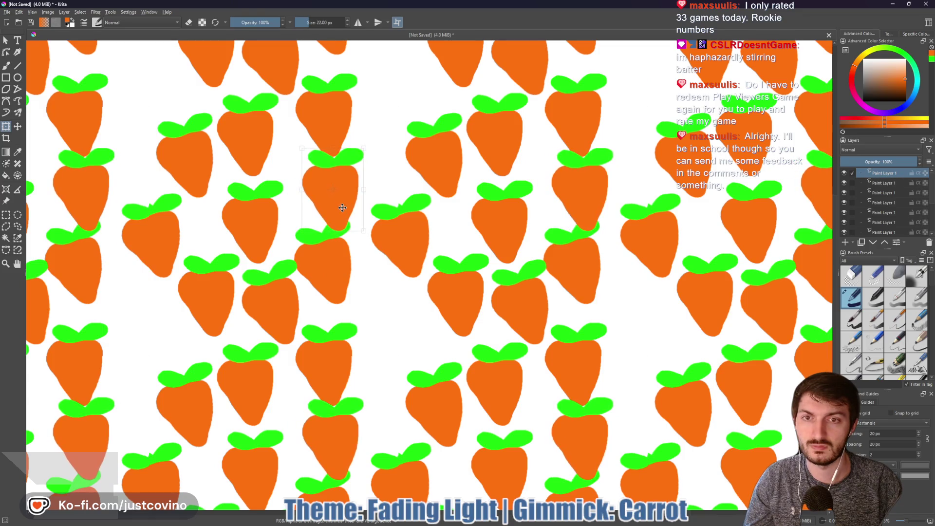
pyautogui.moveTo(340, 140)
pyautogui.mouseDown()
pyautogui.moveTo(317, 141)
pyautogui.moveTo(285, 168)
pyautogui.mouseUp()
pyautogui.hotkey('ctrl', 'z')
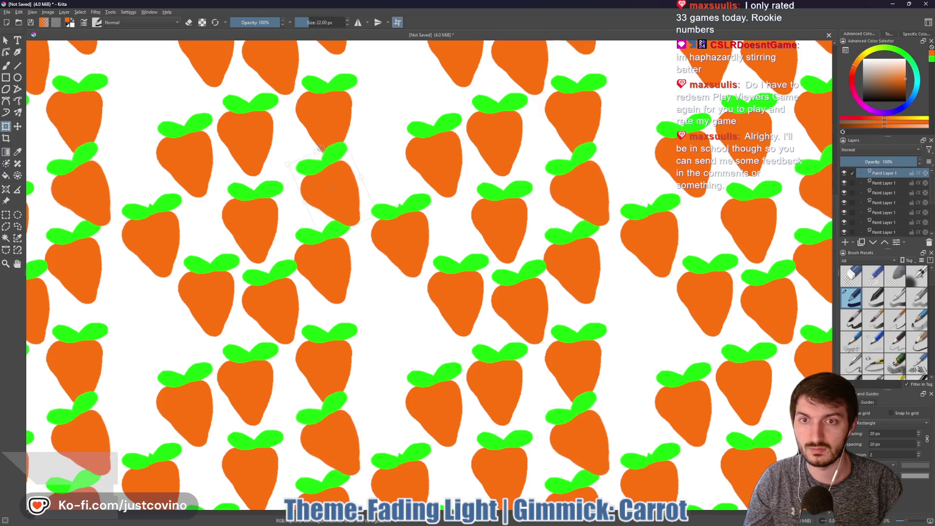
pyautogui.moveTo(356, 210)
pyautogui.mouseDown()
pyautogui.moveTo(397, 188)
pyautogui.moveTo(373, 210)
pyautogui.moveTo(324, 211)
pyautogui.mouseUp()
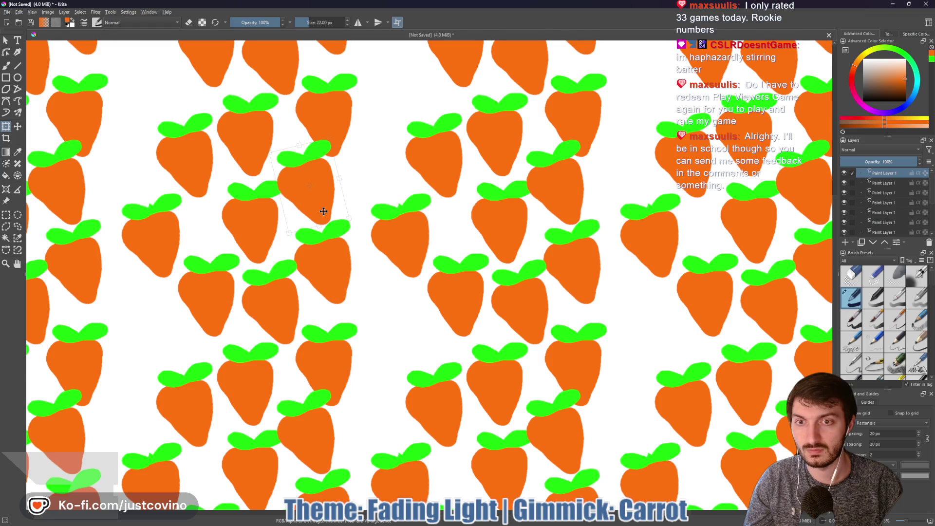
pyautogui.moveTo(324, 210); pyautogui.dragTo(335, 228)
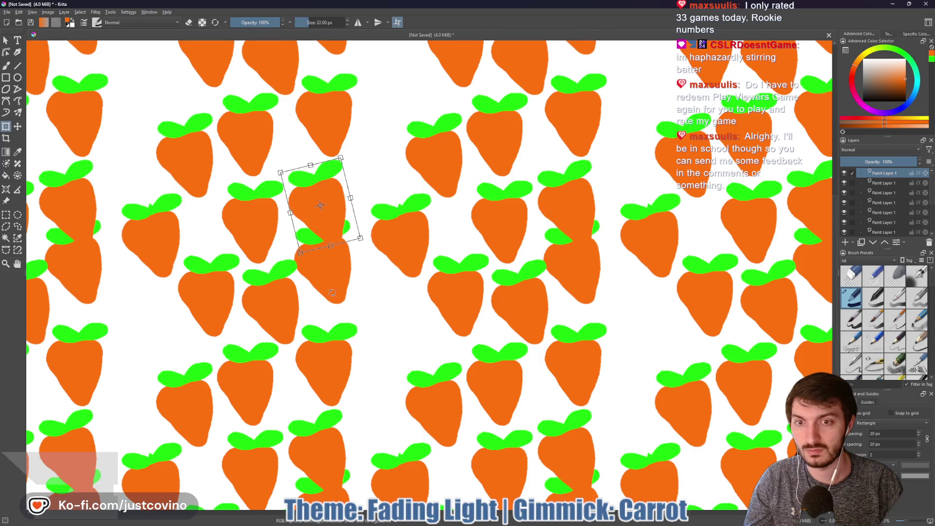
pyautogui.click(890, 183)
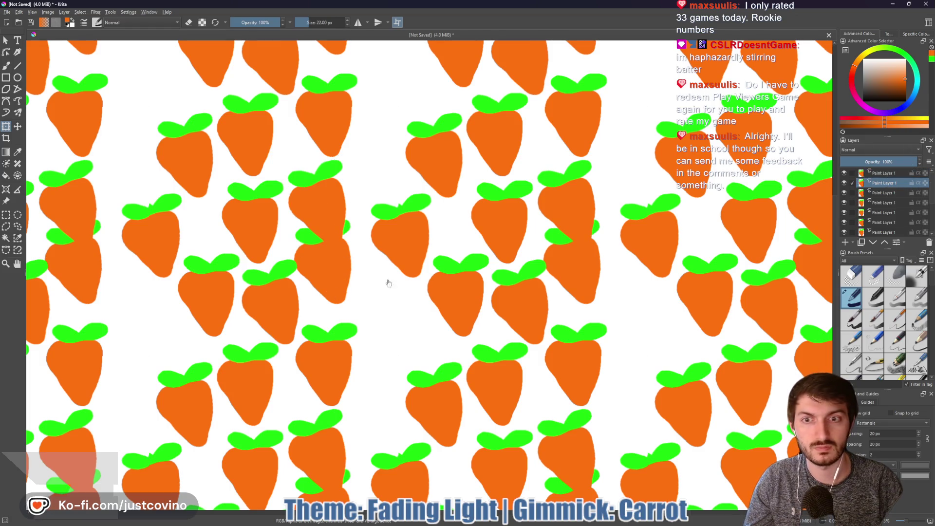
# On the sixth carrot layer, shift its carrot down and slightly right.
pyautogui.click(893, 193)
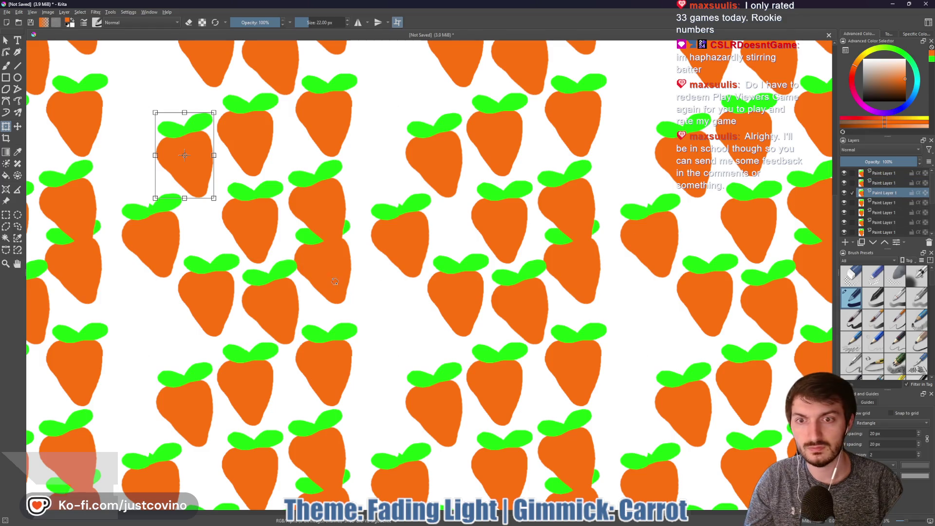
pyautogui.click(892, 204)
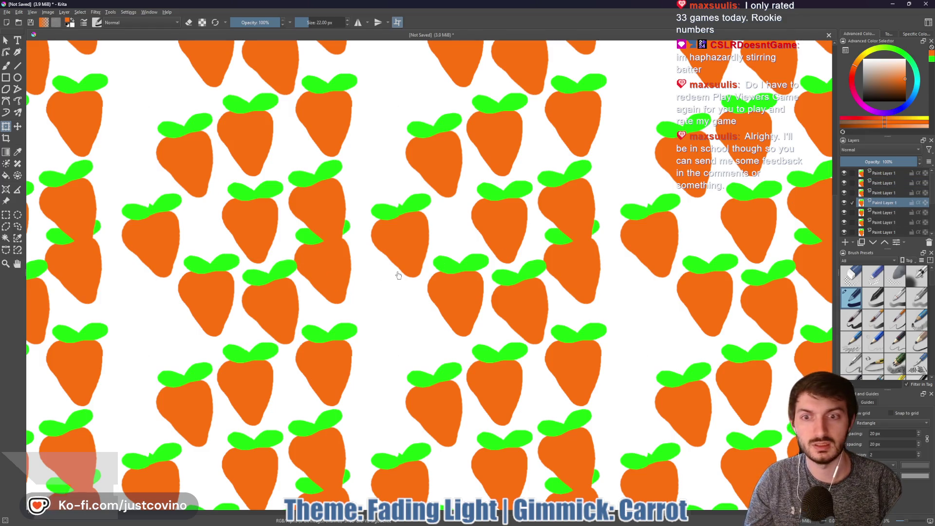
pyautogui.click(890, 214)
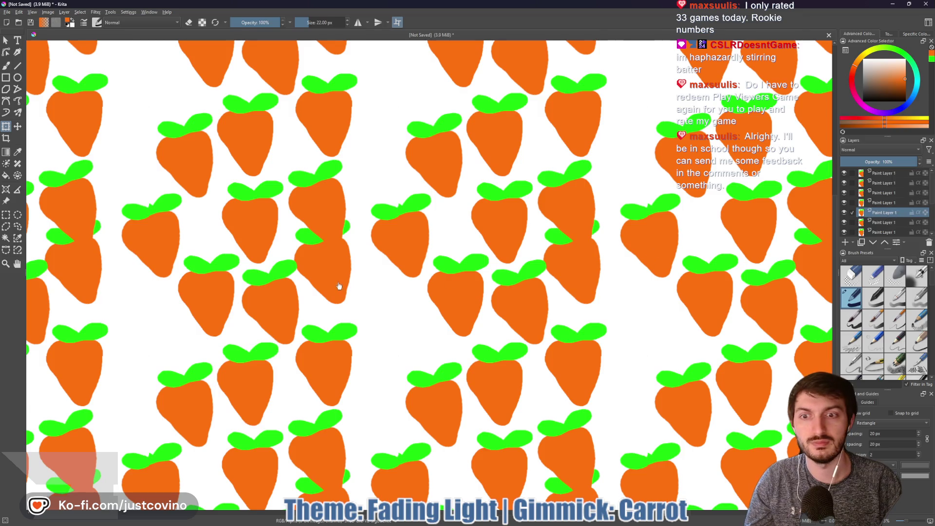
pyautogui.click(885, 223)
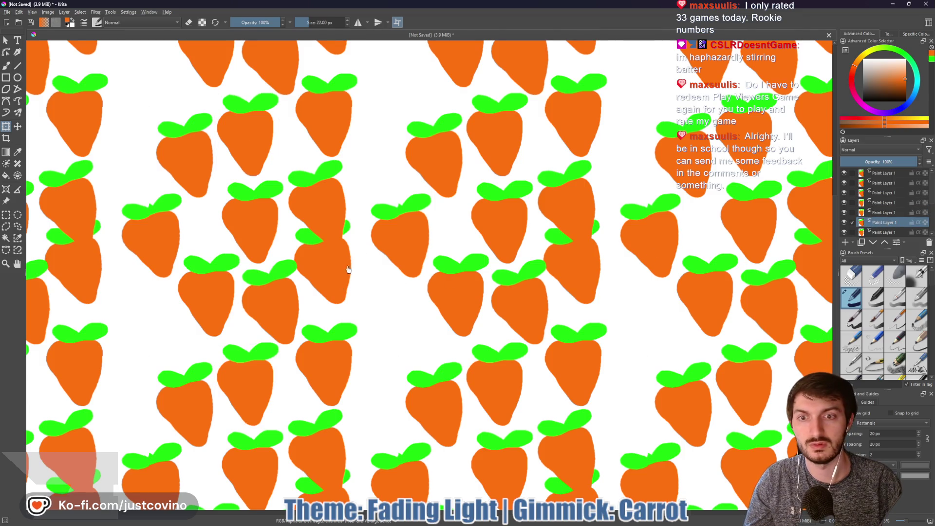
pyautogui.moveTo(328, 271); pyautogui.dragTo(347, 294)
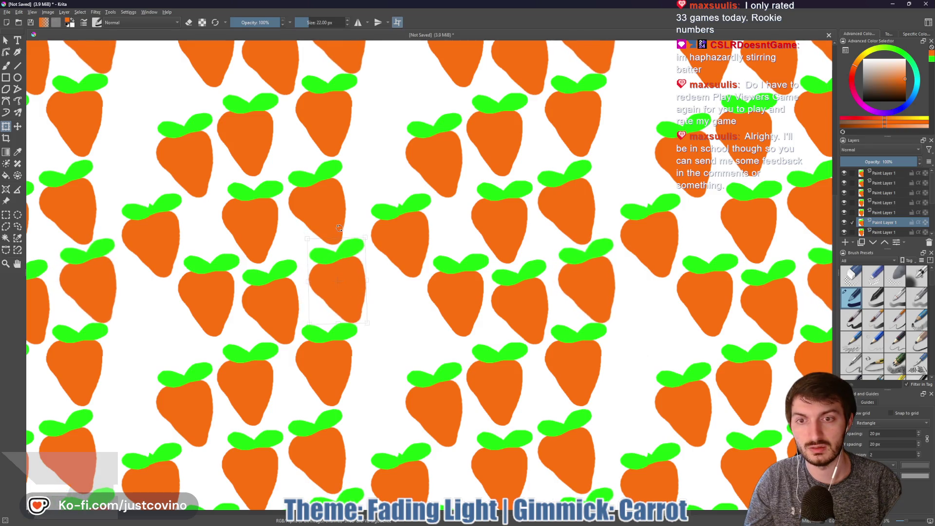
pyautogui.moveTo(352, 286); pyautogui.dragTo(359, 289)
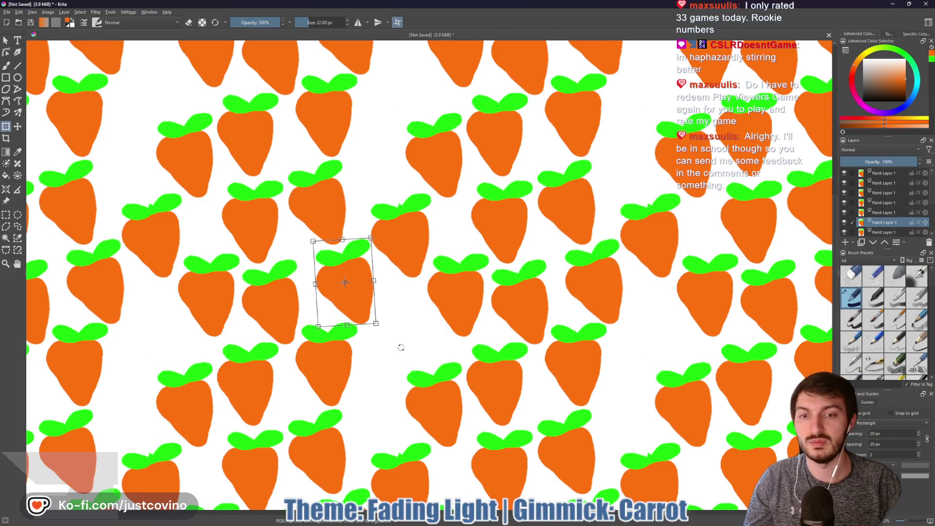
# Move the topmost layer's carrot down and right into a gap and apply it.
pyautogui.click(884, 174)
pyautogui.click(252, 256)
pyautogui.moveTo(252, 240)
pyautogui.mouseDown()
pyautogui.moveTo(393, 359)
pyautogui.moveTo(378, 401)
pyautogui.moveTo(375, 386)
pyautogui.moveTo(382, 394)
pyautogui.moveTo(129, 170)
pyautogui.moveTo(161, 341)
pyautogui.moveTo(393, 353)
pyautogui.moveTo(387, 176)
pyautogui.mouseUp()
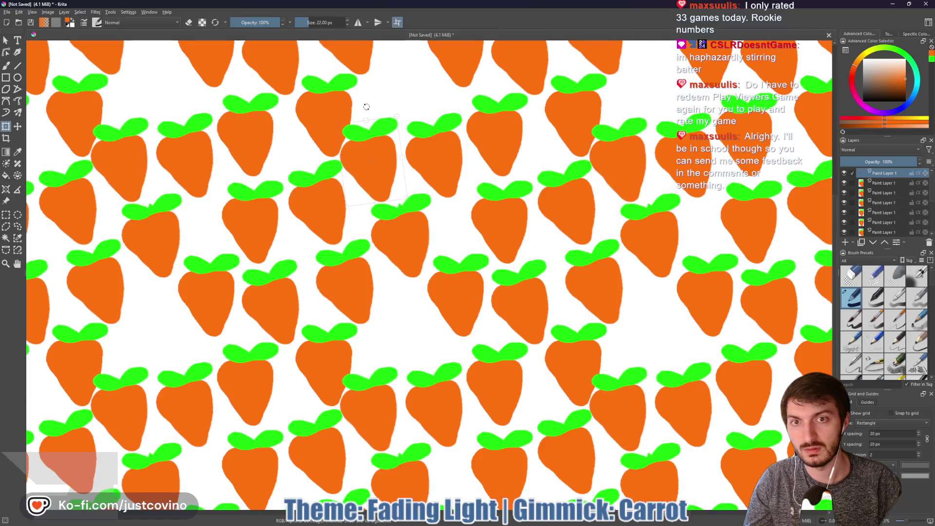
pyautogui.press('Return')
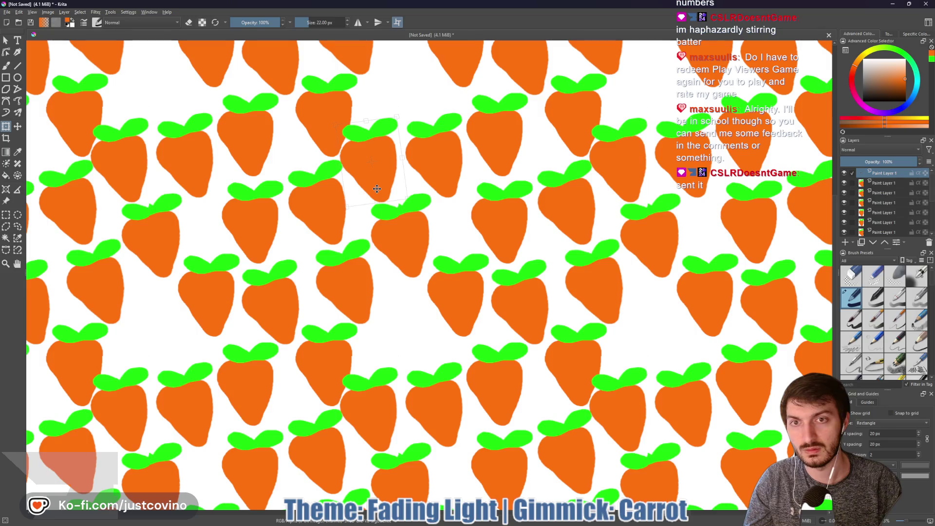
pyautogui.moveTo(376, 189); pyautogui.dragTo(375, 186)
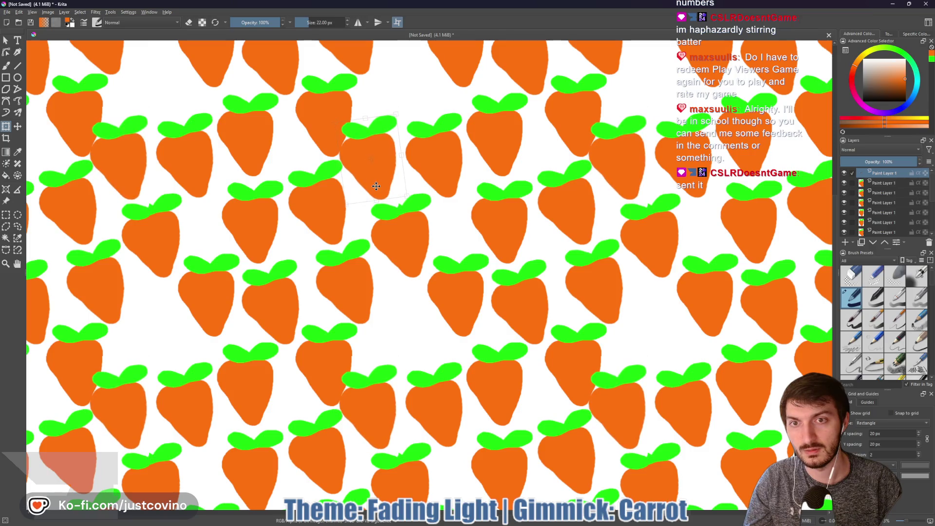
# Step through the carrot layers, toggling the tiled wrap-around view off and on to check.
pyautogui.click(886, 182)
pyautogui.click(883, 192)
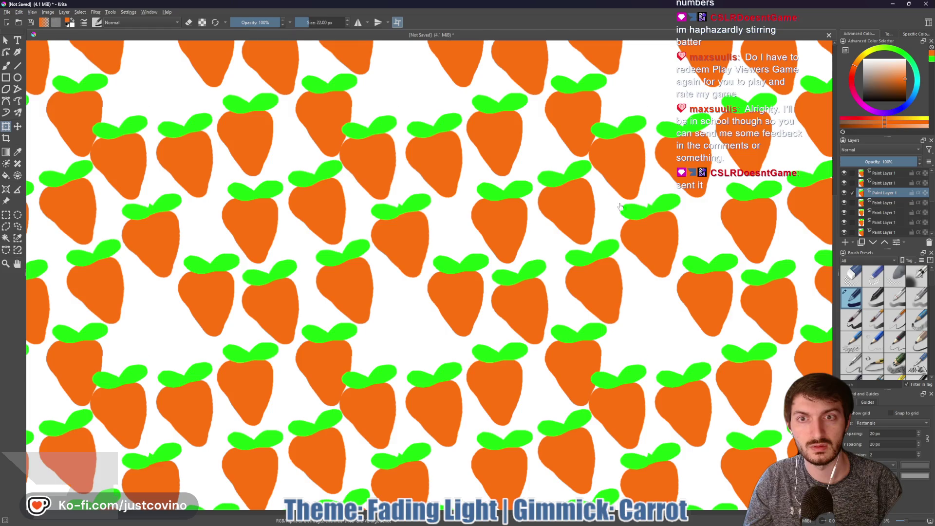
pyautogui.click(881, 205)
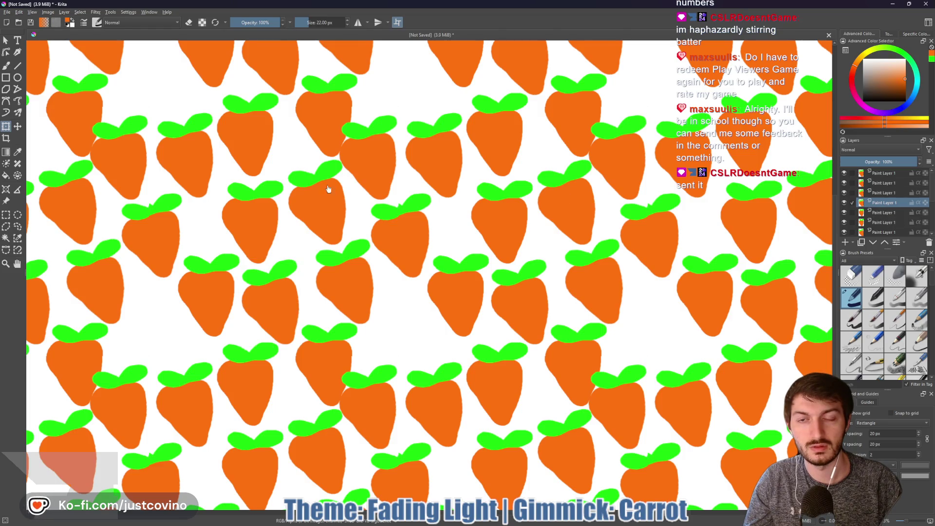
pyautogui.click(900, 213)
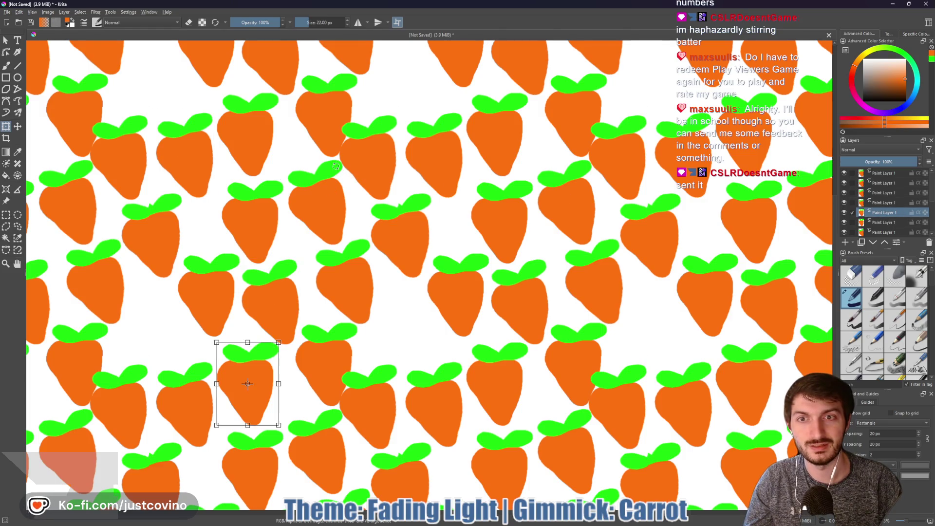
pyautogui.click(888, 221)
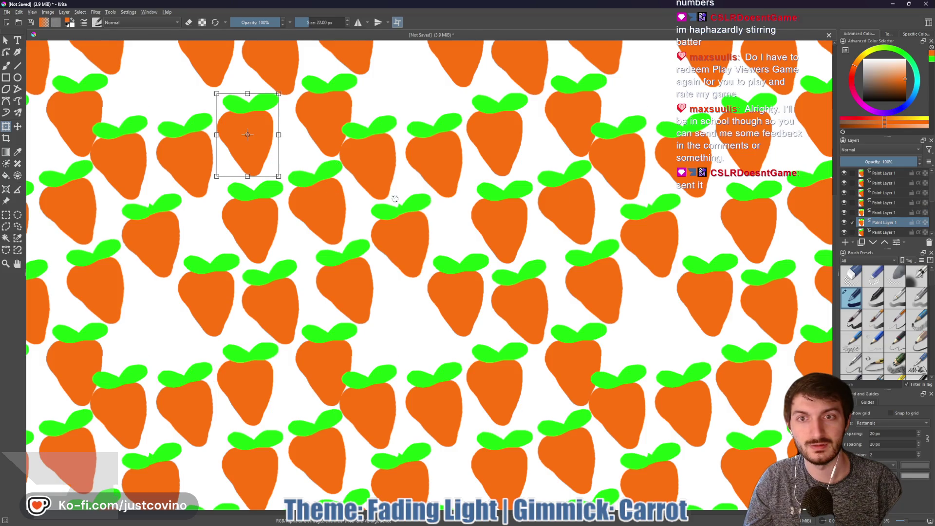
pyautogui.click(395, 23)
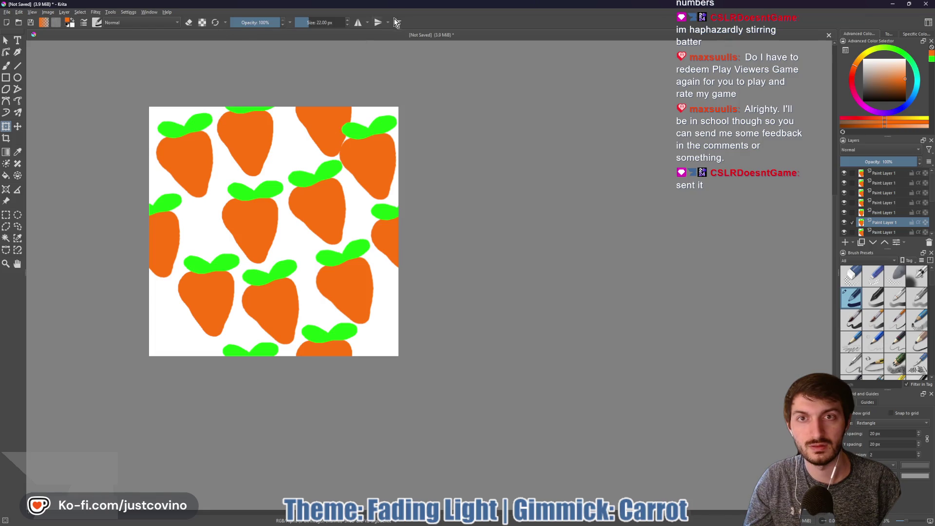
pyautogui.click(397, 23)
pyautogui.scroll(-1, 892, 225)
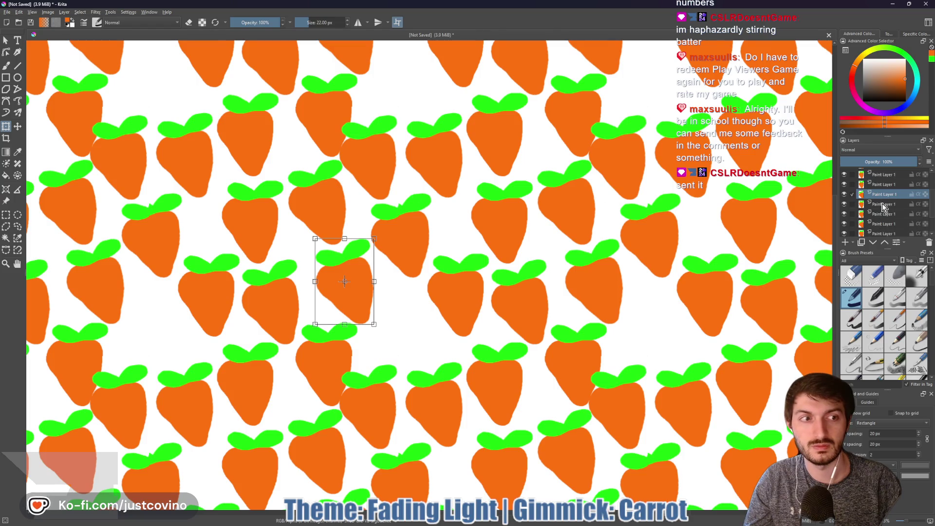
# Select a lower carrot layer and move its carrot slightly left.
pyautogui.click(882, 204)
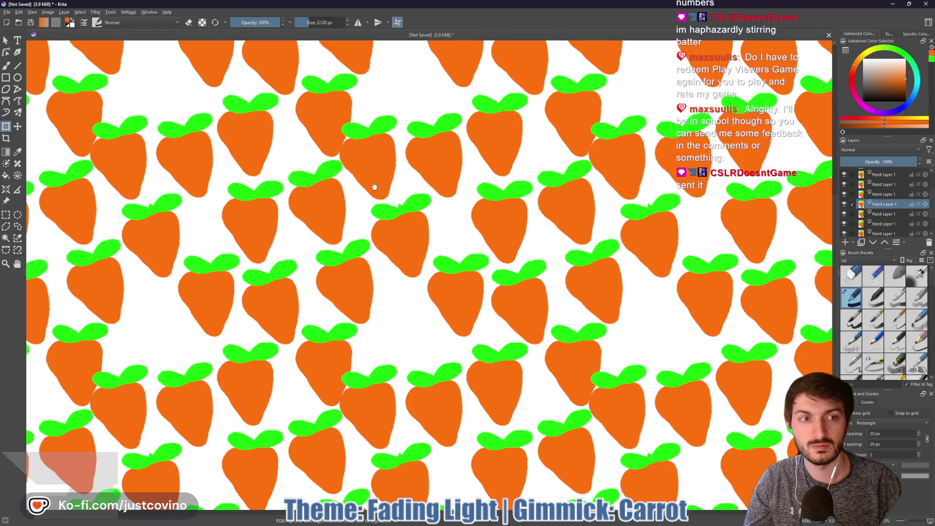
pyautogui.click(882, 214)
pyautogui.click(884, 224)
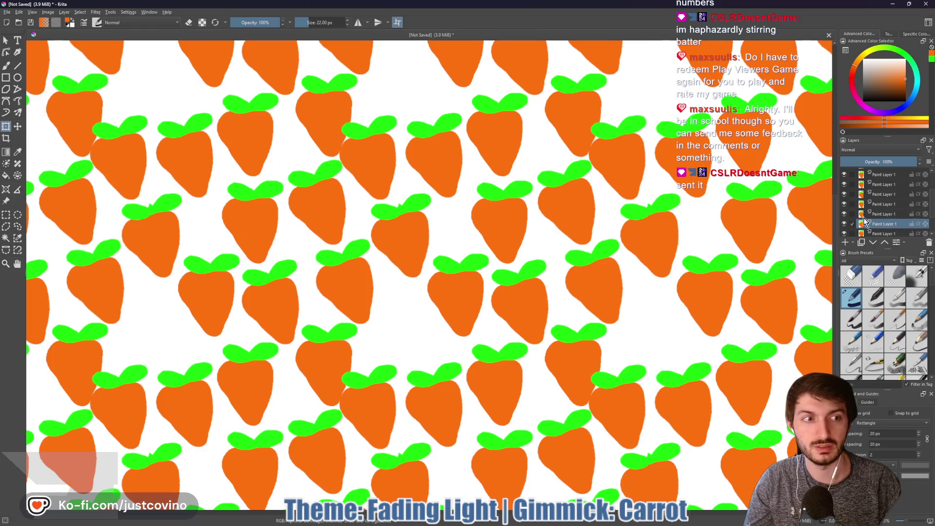
pyautogui.click(887, 233)
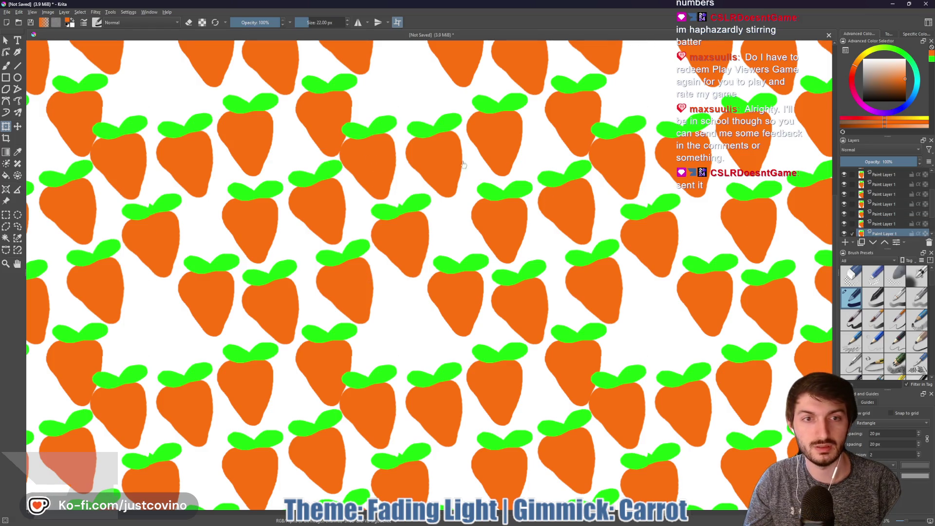
pyautogui.click(884, 242)
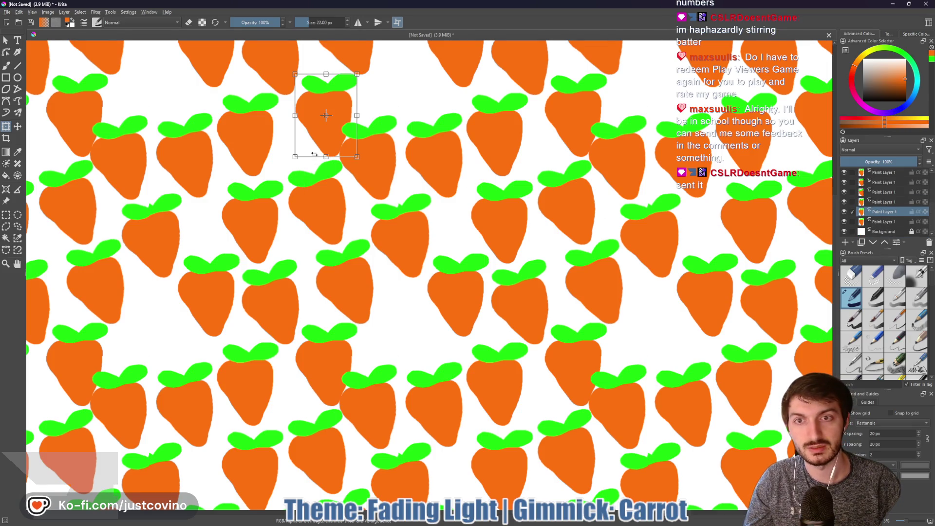
pyautogui.moveTo(323, 148); pyautogui.dragTo(303, 149)
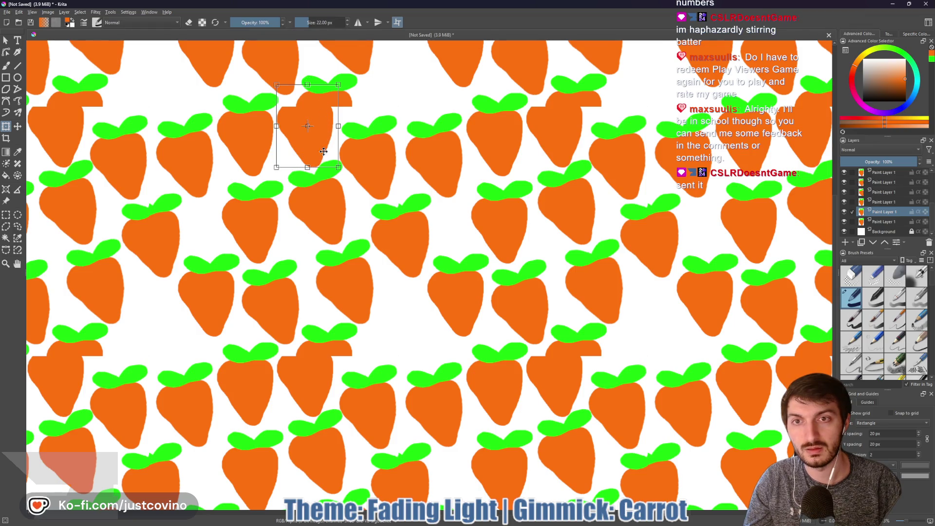
# Shift another carrot about 30 px left and rotate it slightly.
pyautogui.click(885, 204)
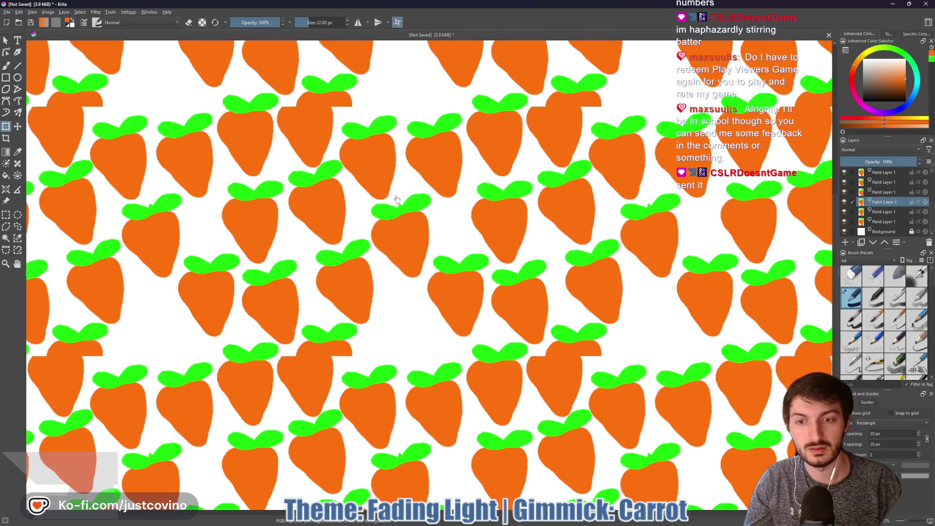
pyautogui.moveTo(323, 333)
pyautogui.mouseDown()
pyautogui.moveTo(304, 334)
pyautogui.moveTo(309, 342)
pyautogui.mouseUp()
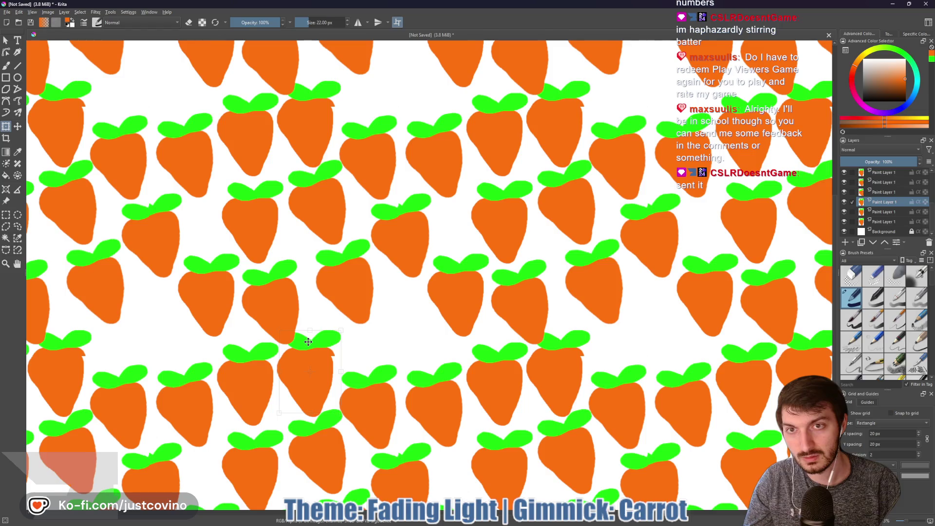
pyautogui.moveTo(308, 325)
pyautogui.mouseDown()
pyautogui.moveTo(317, 340)
pyautogui.moveTo(330, 339)
pyautogui.mouseUp()
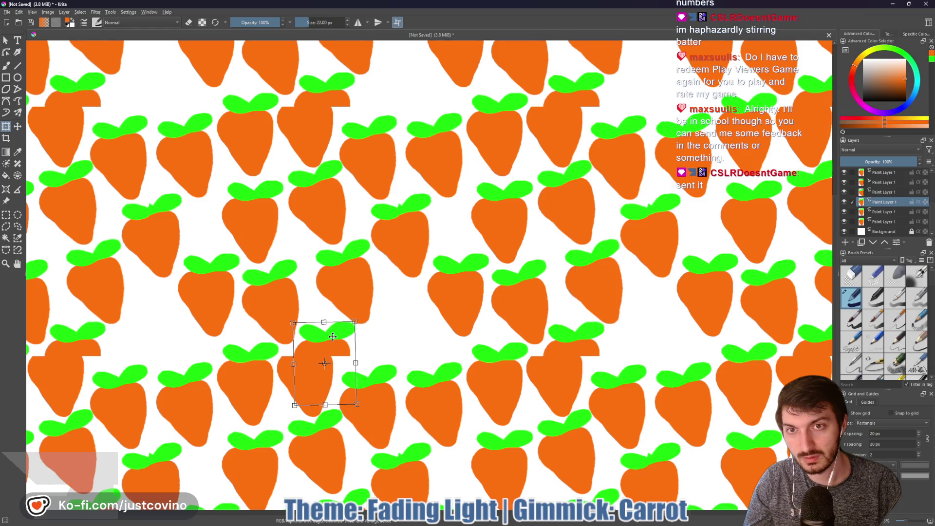
# Move the next layer's carrot up and right, then save the pattern under a new name.
pyautogui.click(887, 212)
pyautogui.click(305, 143)
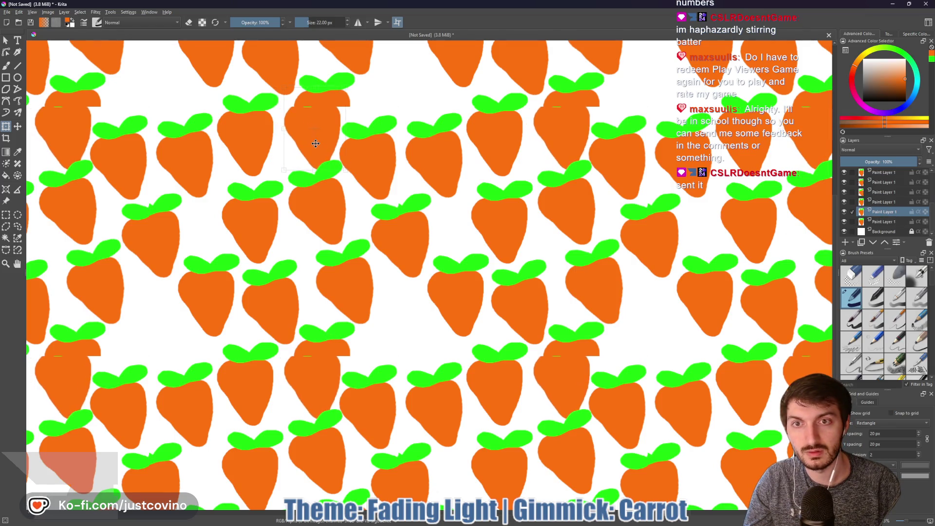
pyautogui.moveTo(319, 143); pyautogui.dragTo(329, 138)
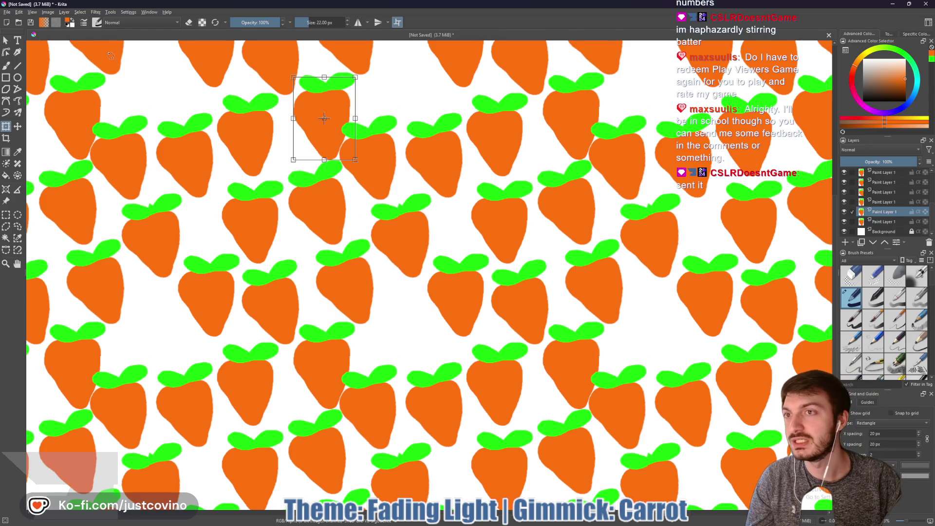
pyautogui.hotkey('ctrl', 's')
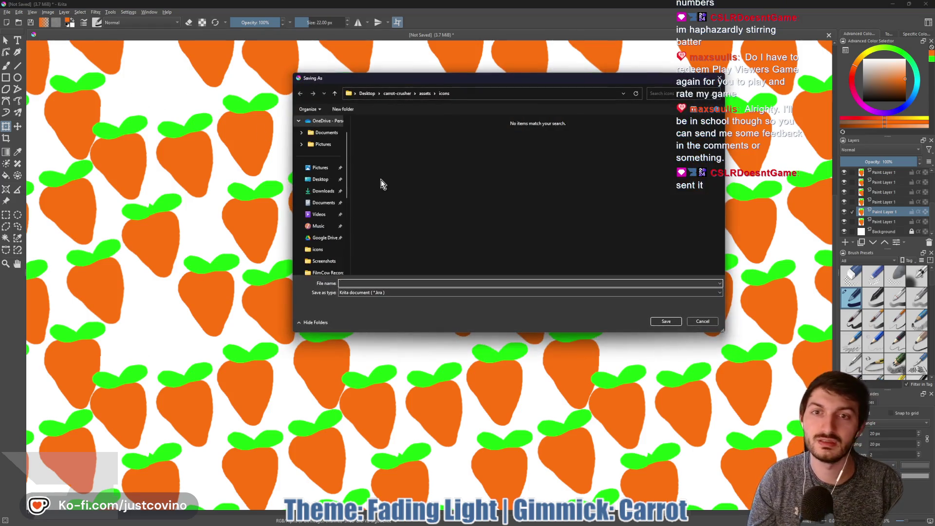
# Export the pattern as carrot_background.png on the Desktop and close Krita.
pyautogui.click(319, 180)
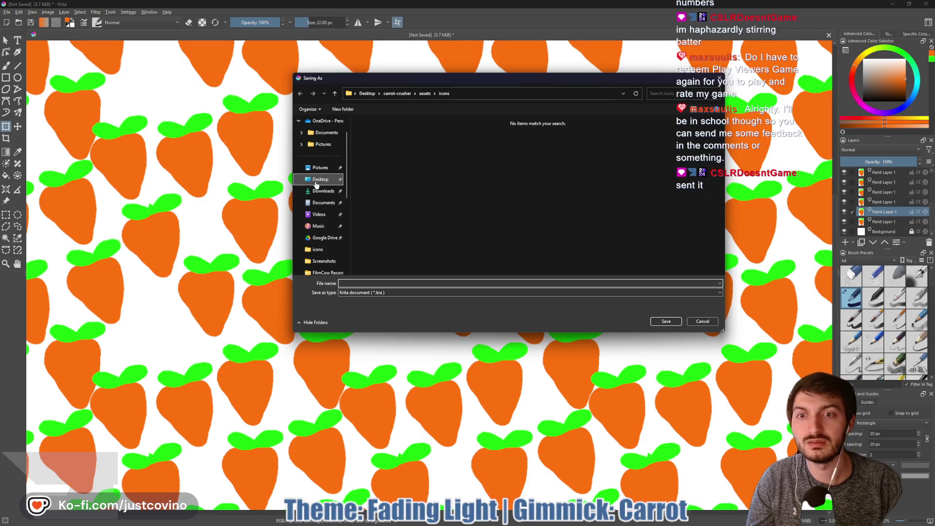
pyautogui.click(376, 292)
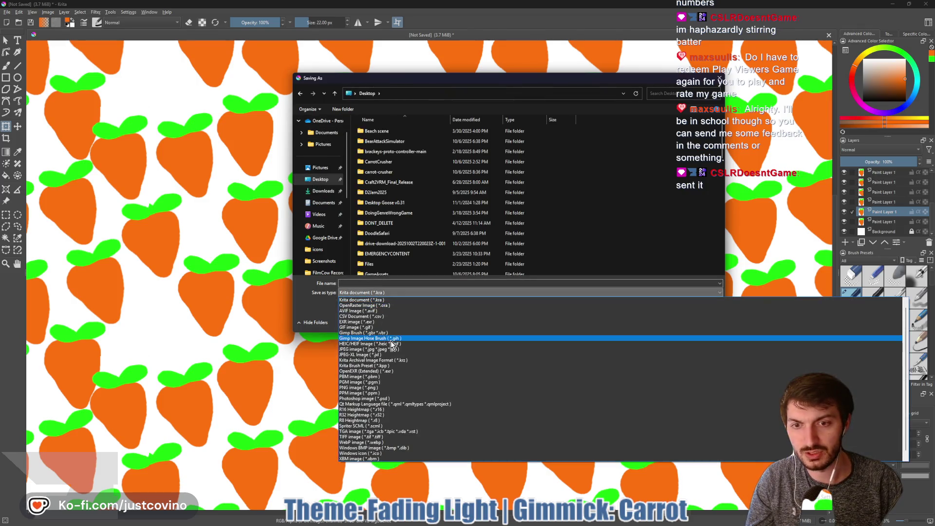
pyautogui.click(384, 388)
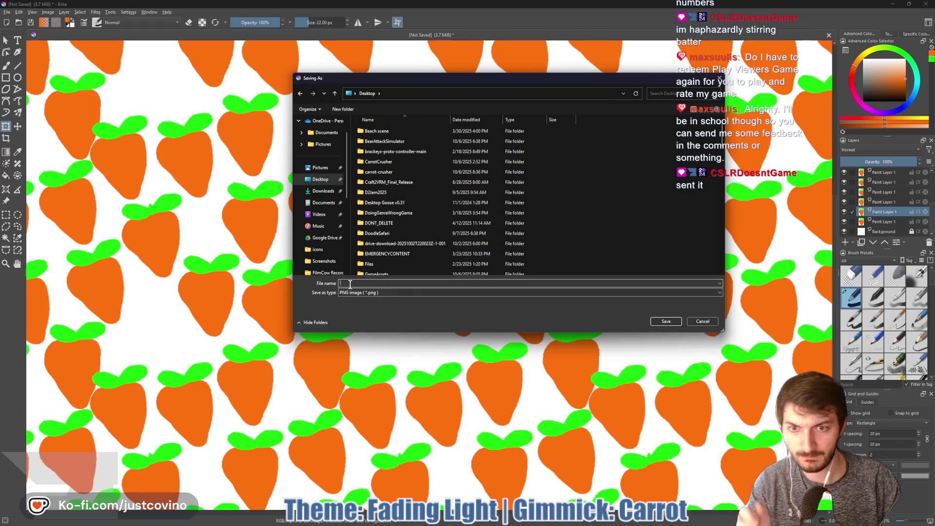
pyautogui.click(349, 284)
pyautogui.write('carrot')
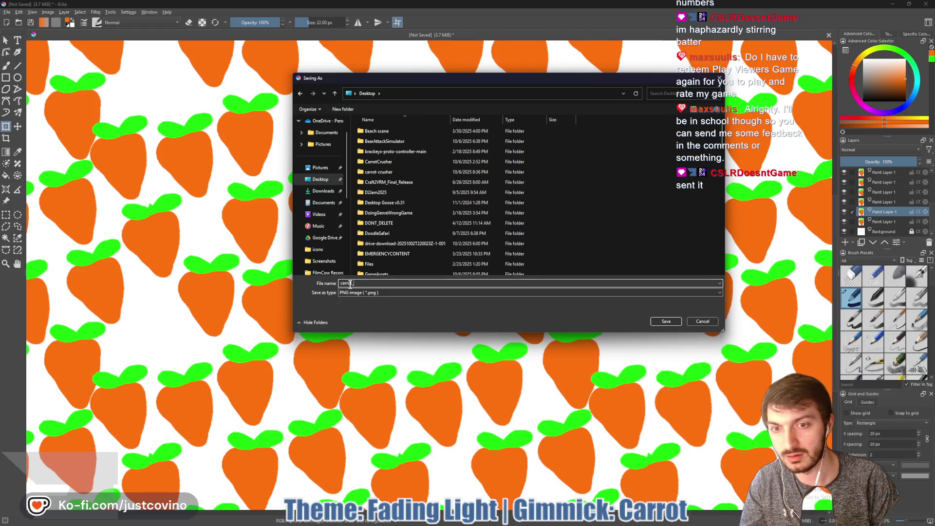
pyautogui.write('nd')
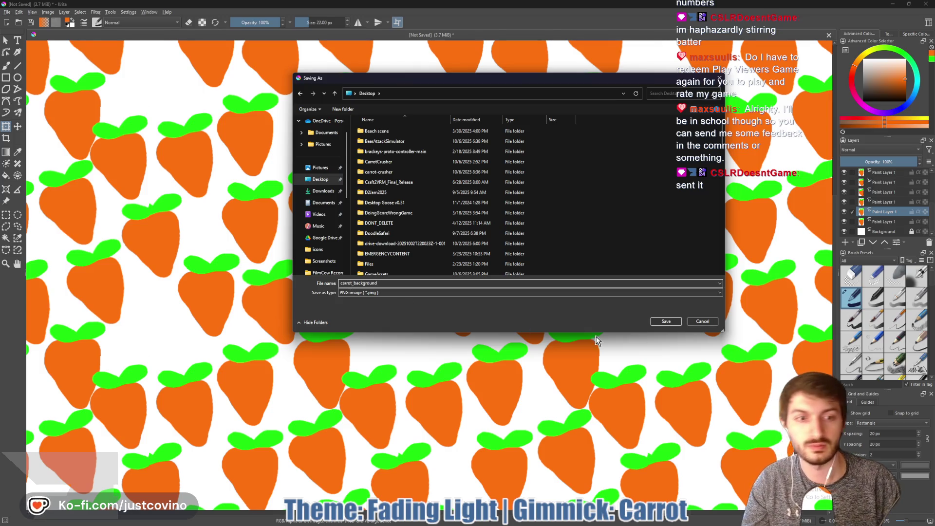
pyautogui.click(664, 322)
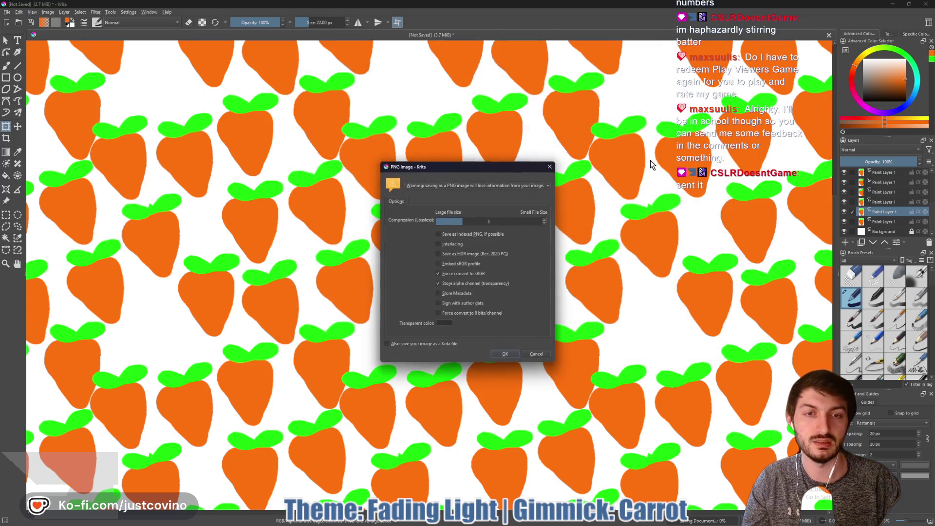
pyautogui.click(509, 356)
pyautogui.click(925, 4)
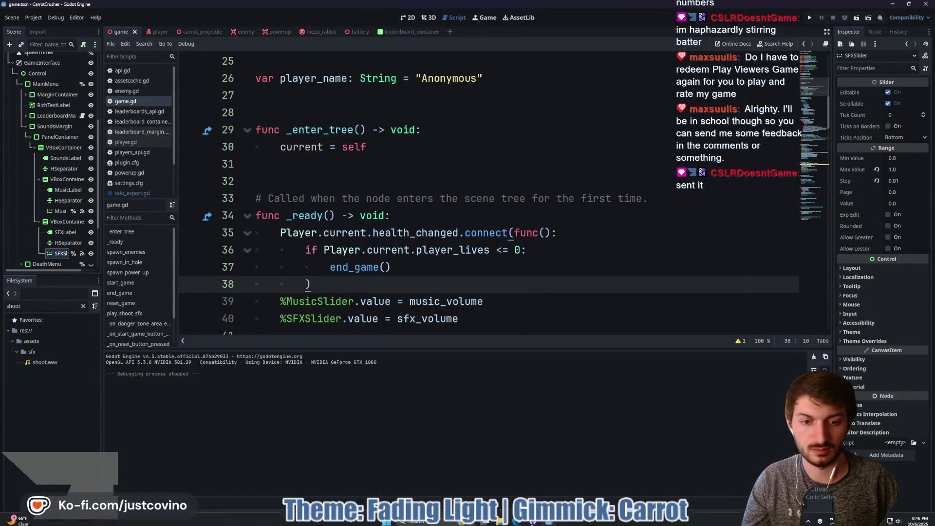
# Switch to the browser showing the FilmCow sound effects itch.io download page.
pyautogui.moveTo(500, 522)
pyautogui.click(475, 484)
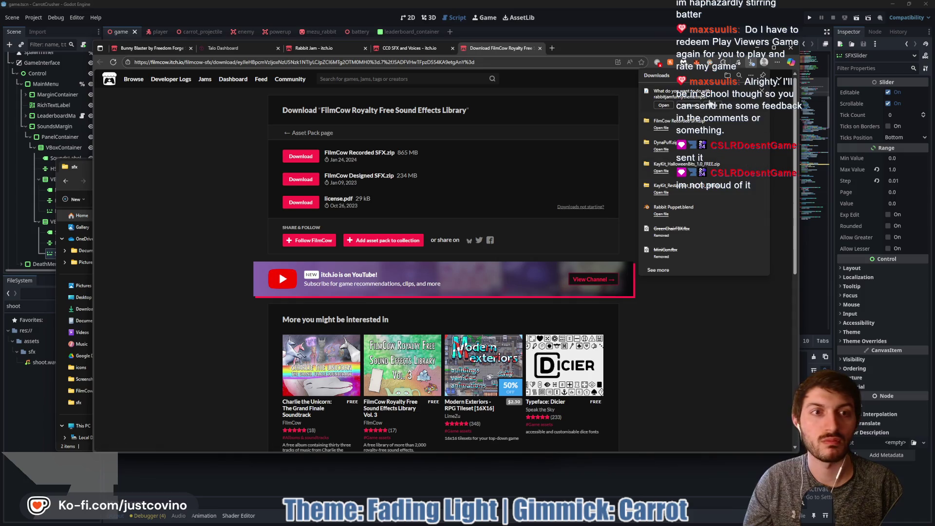
# Save the rabbitjamfunnytheme download into carrot-crusher/assets/sfx and return to Godot.
pyautogui.click(688, 106)
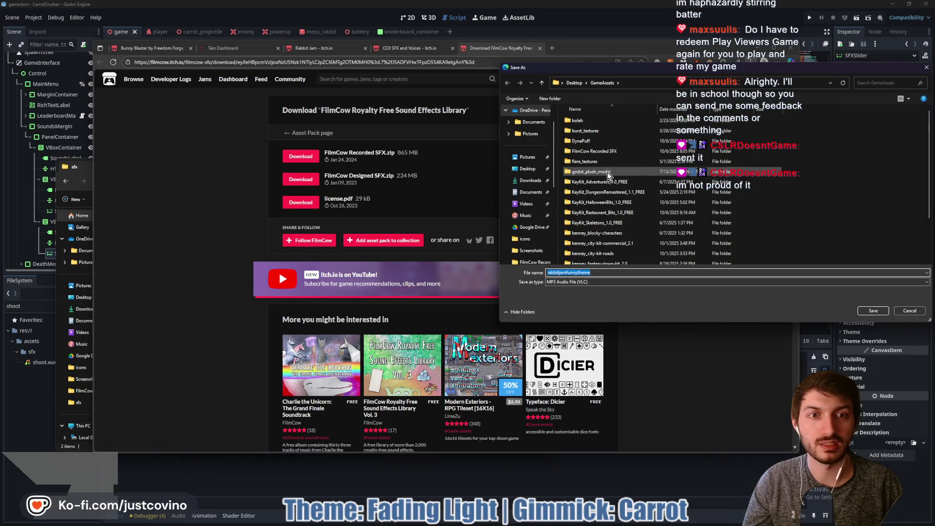
pyautogui.click(527, 168)
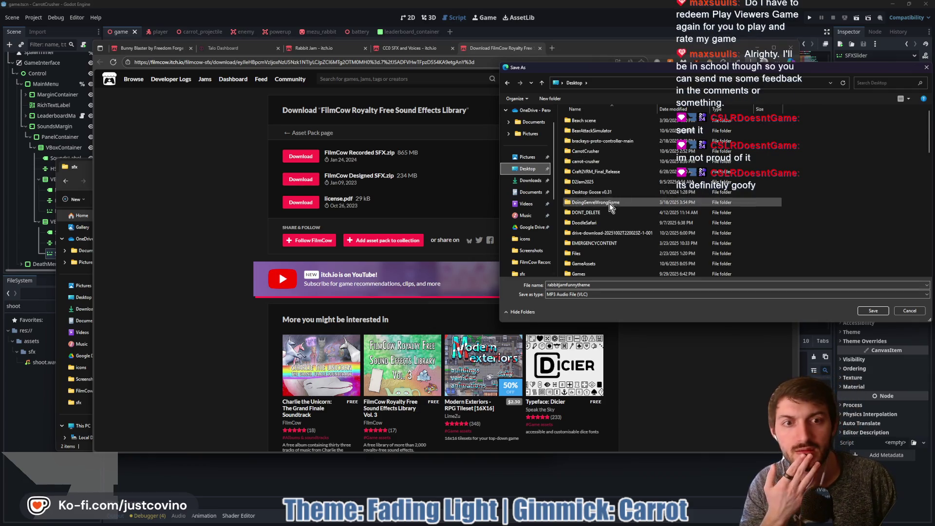
pyautogui.doubleClick(609, 160)
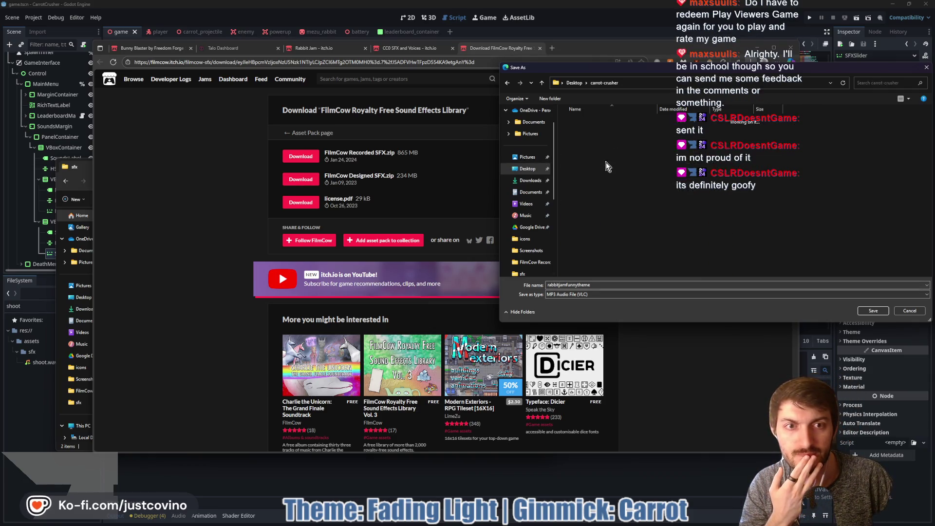
pyautogui.doubleClick(588, 151)
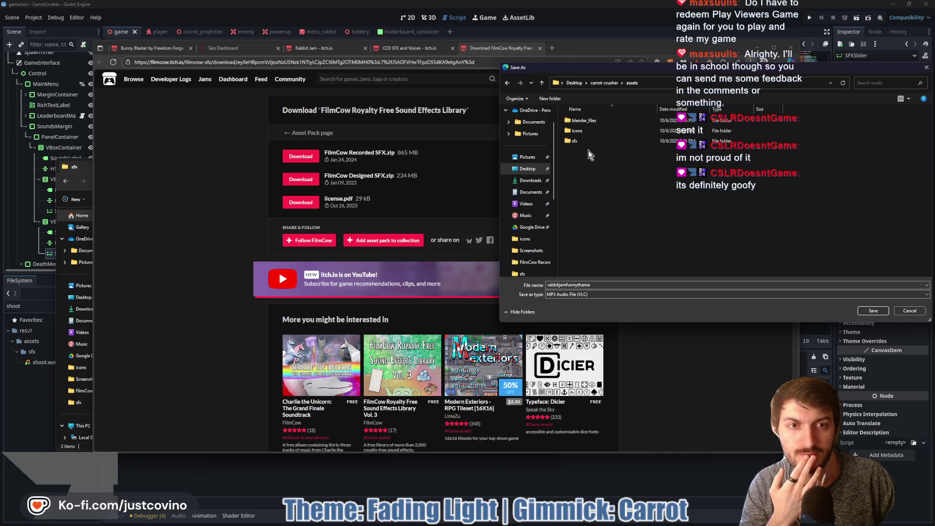
pyautogui.doubleClick(589, 140)
pyautogui.click(869, 310)
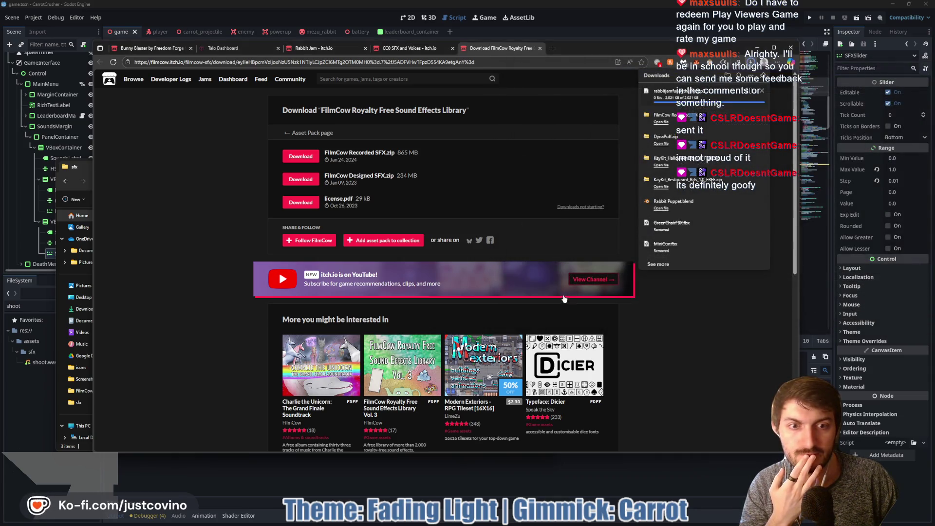
pyautogui.click(499, 487)
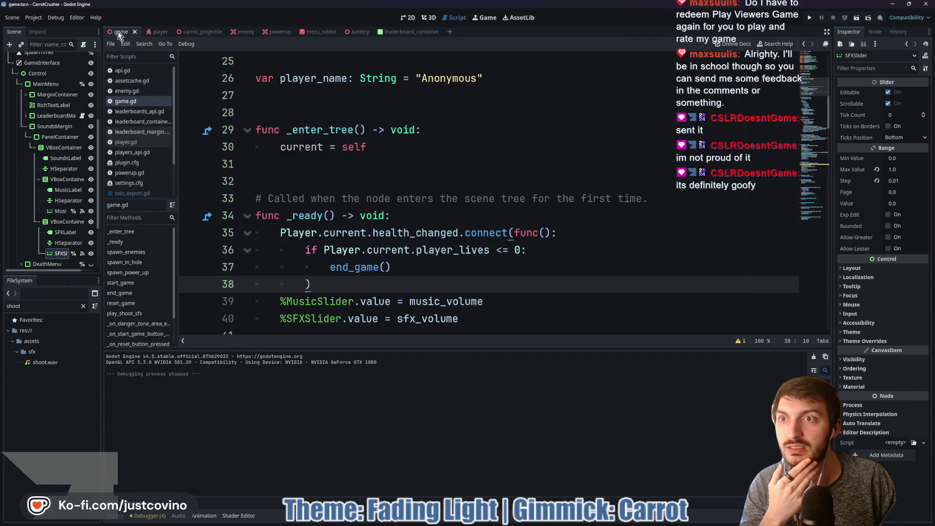
# Clear the 'shoot' filter in the FileSystem dock and open assetcache.gd.
pyautogui.scroll(-7, 487, 195)
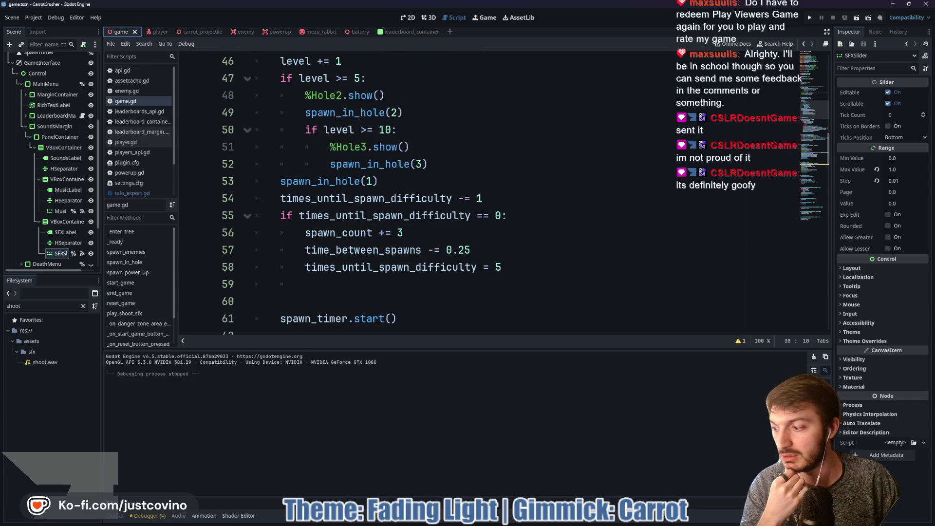
pyautogui.scroll(-6, 459, 260)
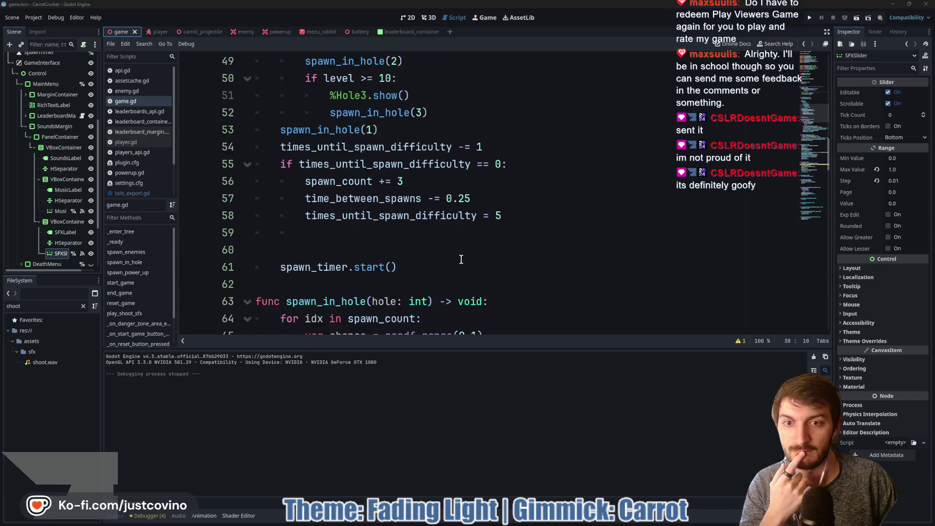
pyautogui.scroll(-8, 465, 196)
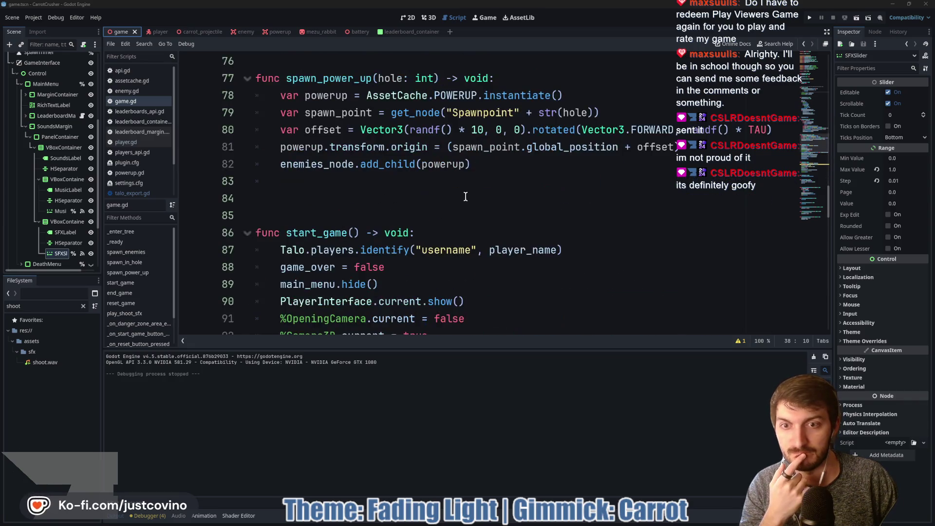
pyautogui.scroll(19, 462, 197)
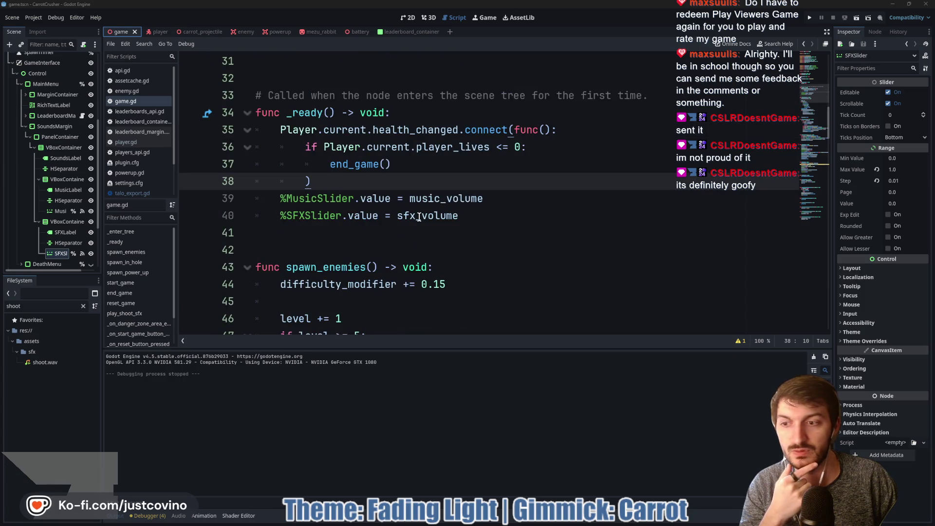
pyautogui.click(13, 341)
pyautogui.click(83, 306)
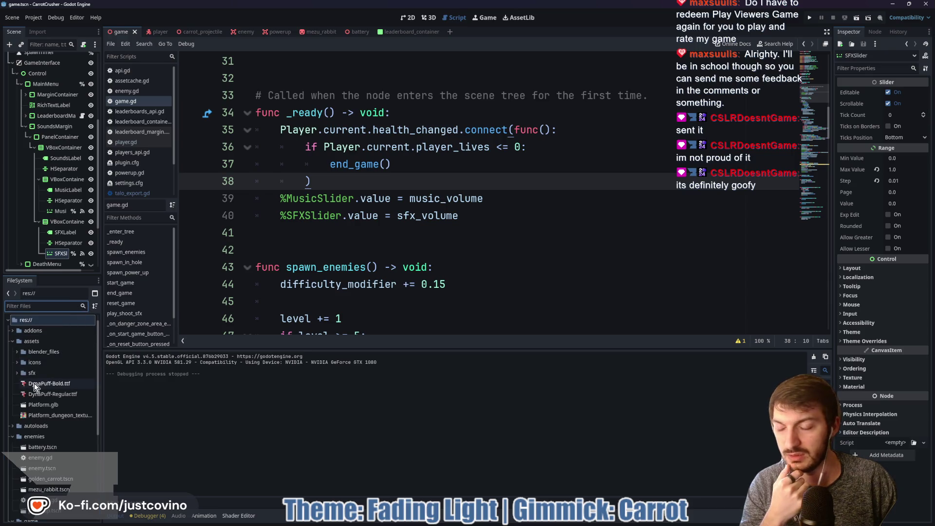
pyautogui.scroll(-3, 36, 387)
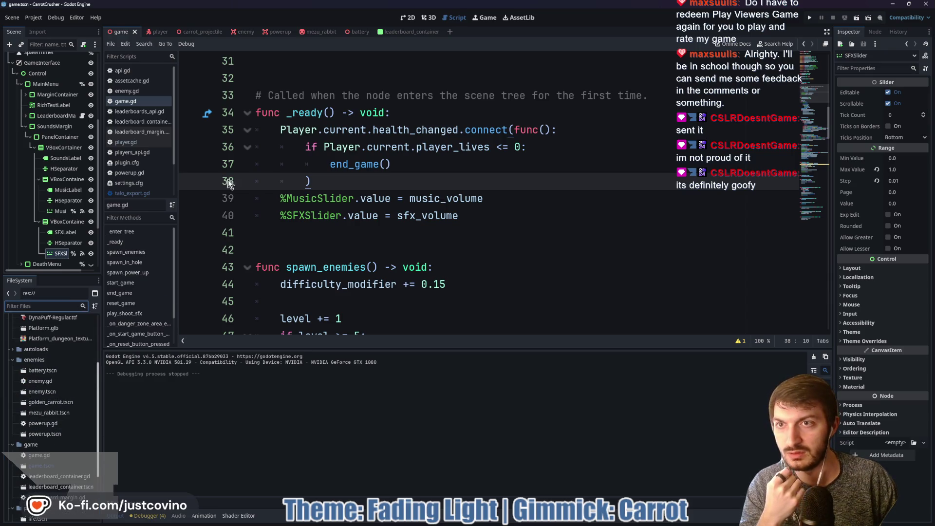
pyautogui.click(132, 81)
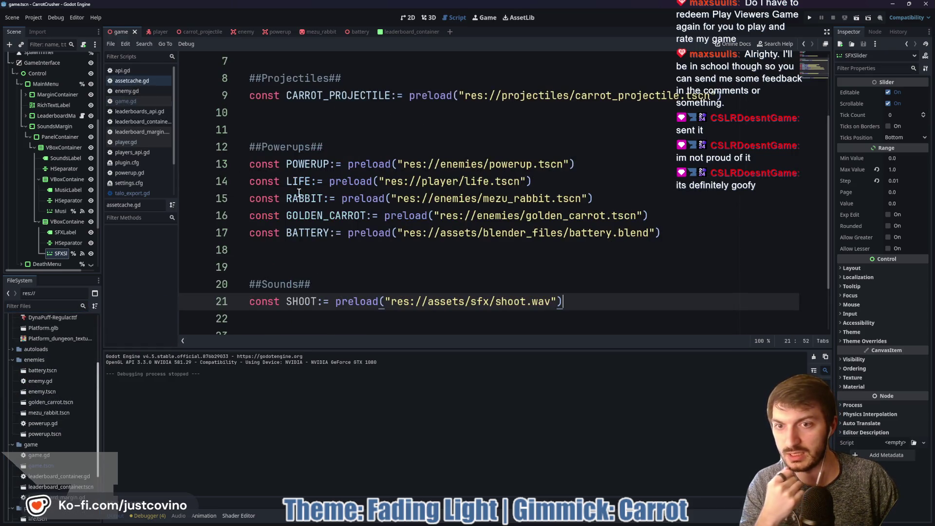
# On line 22, add const MUSIC:= preload("res://assets/sfx/rabbitjamfunnytheme.mp3") using the copied path.
pyautogui.click(602, 311)
pyautogui.write('onst MUSIC:')
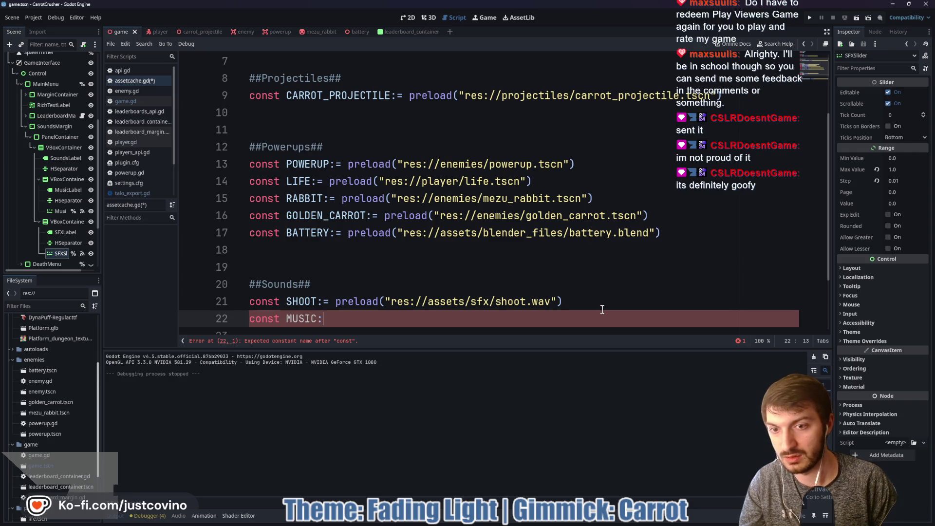
pyautogui.write('= prel')
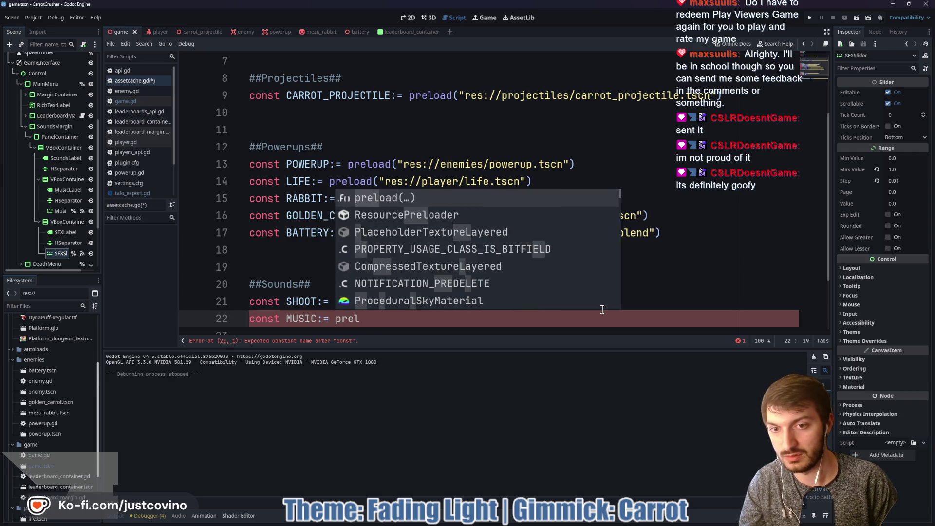
pyautogui.write('oad(')
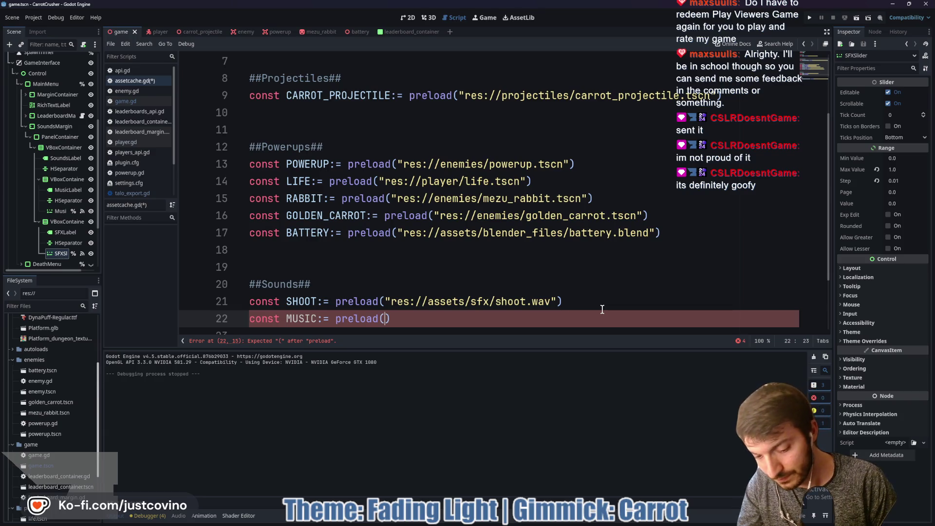
pyautogui.write('"')
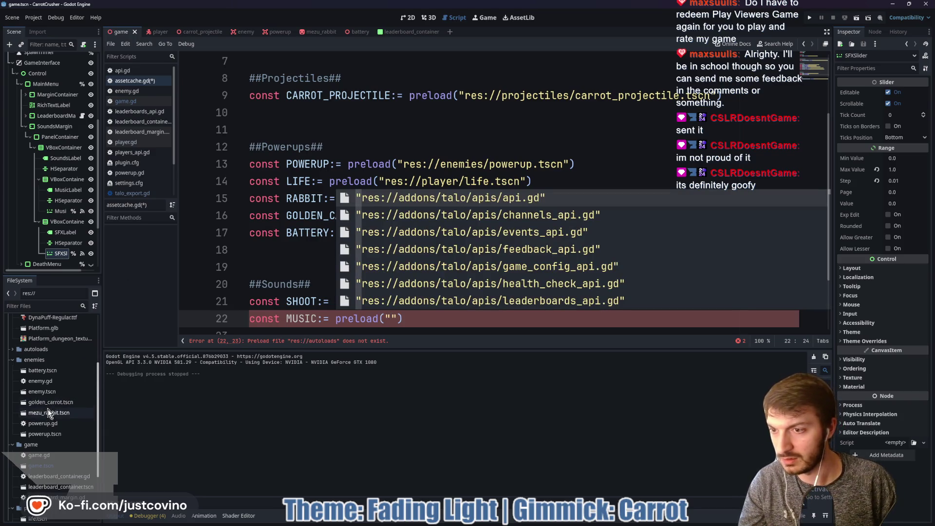
pyautogui.scroll(5, 48, 408)
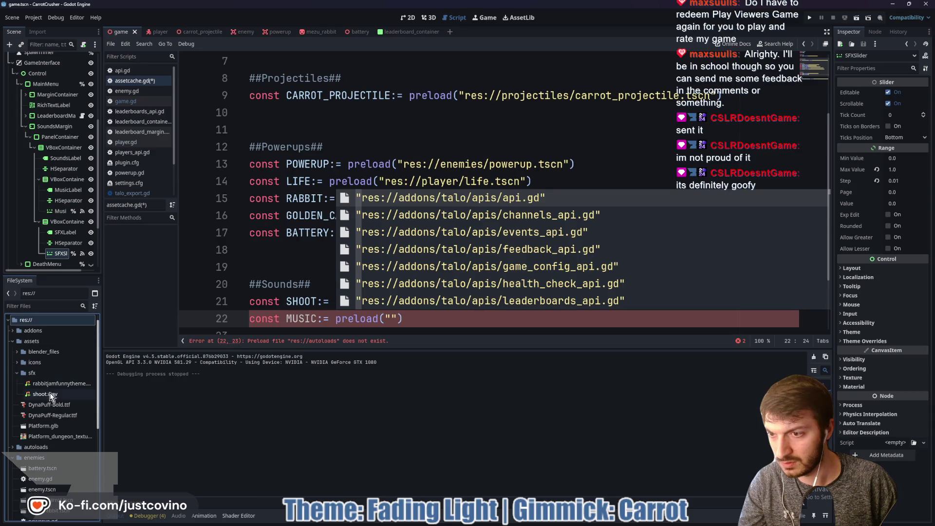
pyautogui.click(48, 385)
pyautogui.rightClick(47, 385)
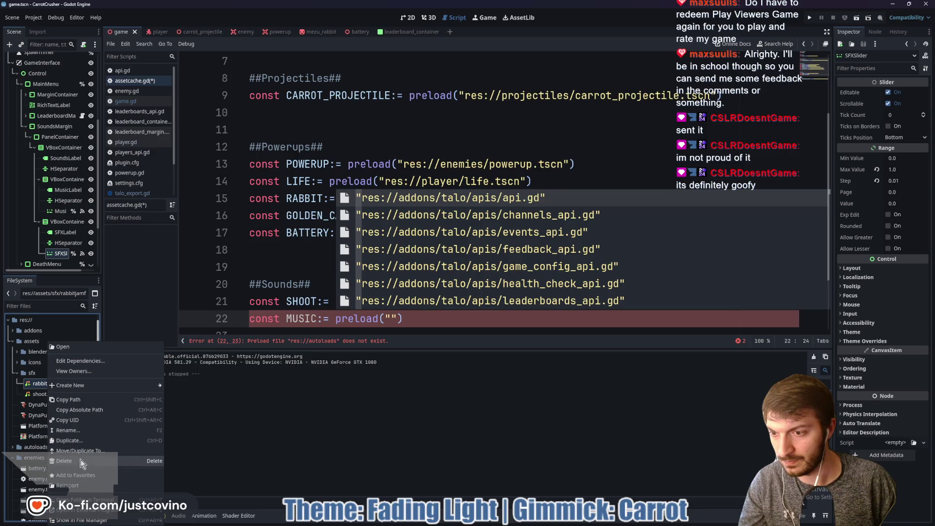
pyautogui.click(77, 400)
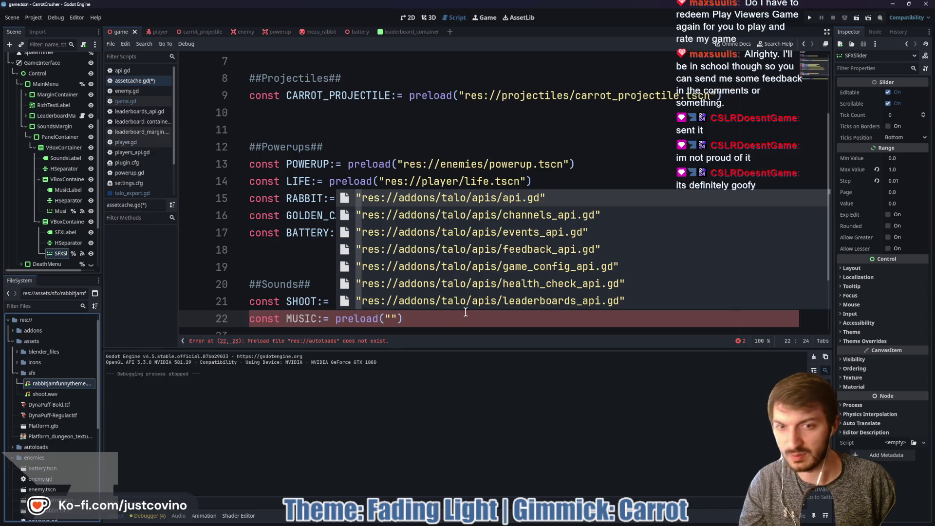
pyautogui.click(390, 318)
pyautogui.hotkey('ctrl', 'v')
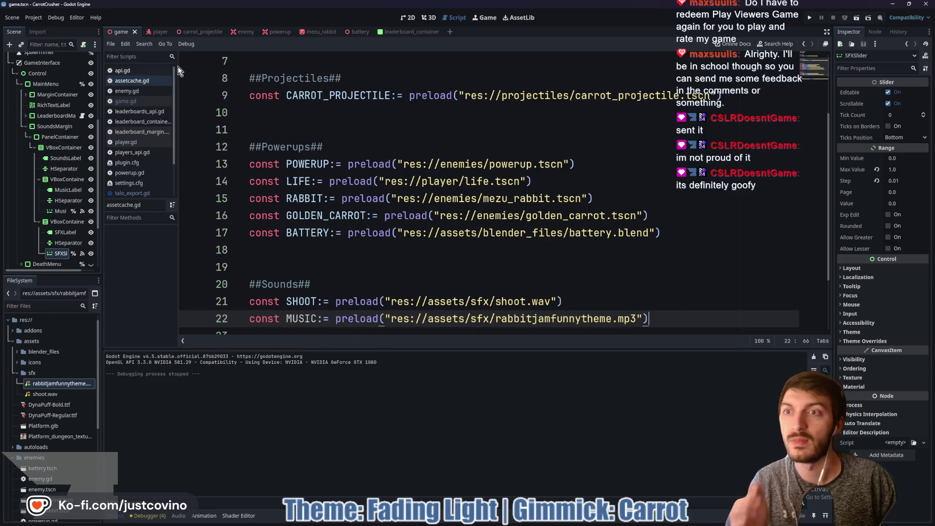
# Reopen game.gd via the Game root node and scroll through it.
pyautogui.scroll(2, 329, 150)
pyautogui.scroll(5, 71, 78)
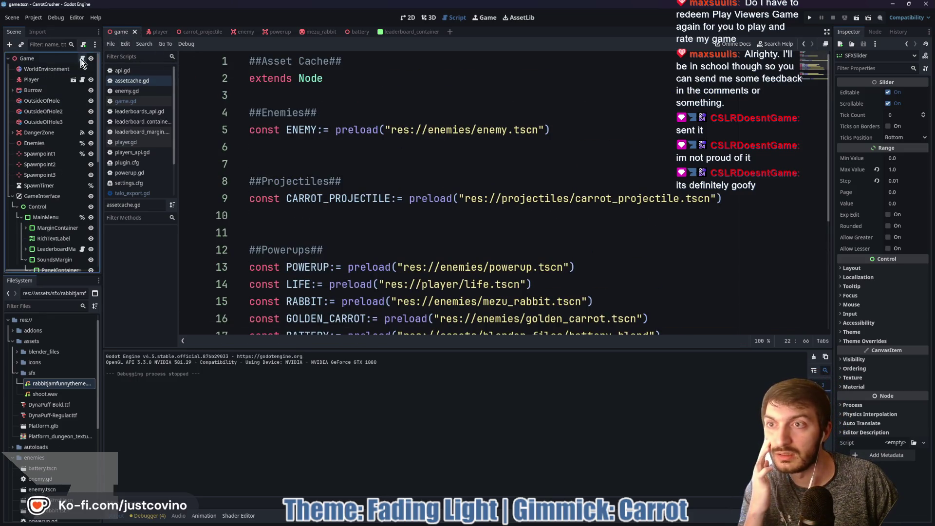
pyautogui.click(82, 58)
pyautogui.scroll(-18, 413, 208)
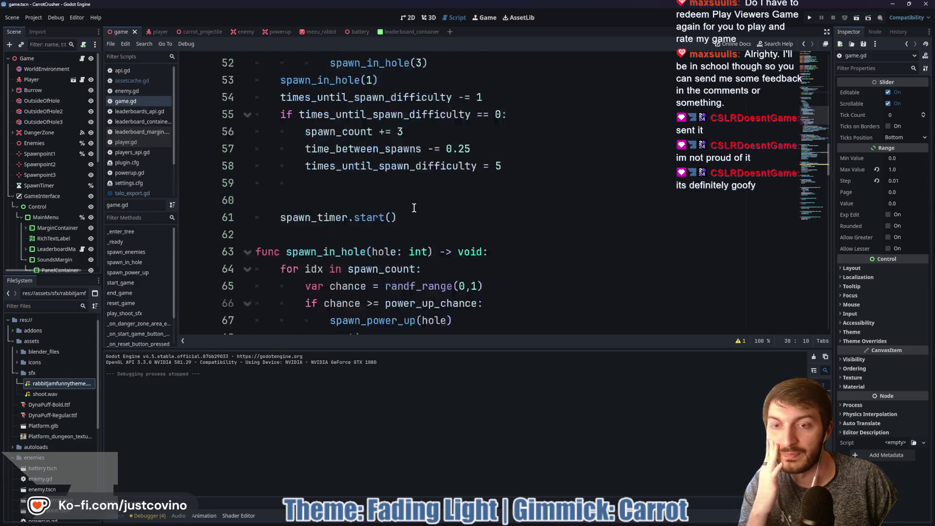
pyautogui.scroll(-6, 407, 206)
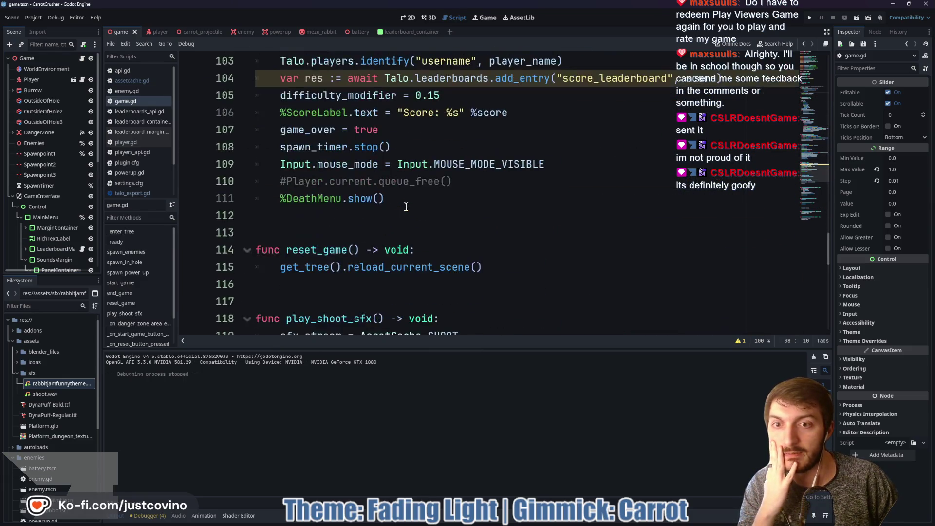
# Add a line to _ready() in game.gd that assigns AssetCache.MUSIC as the %Music stream.
pyautogui.scroll(20, 406, 207)
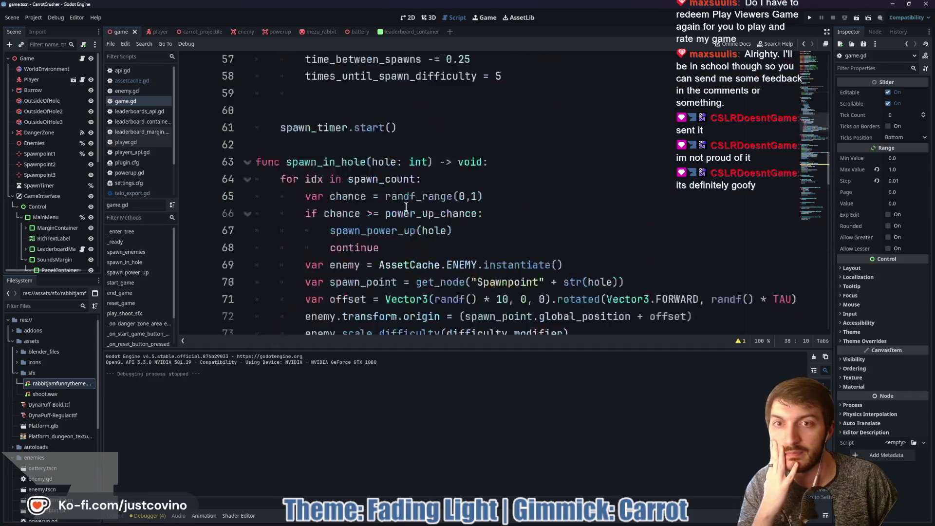
pyautogui.scroll(-1, 406, 207)
pyautogui.scroll(2, 406, 207)
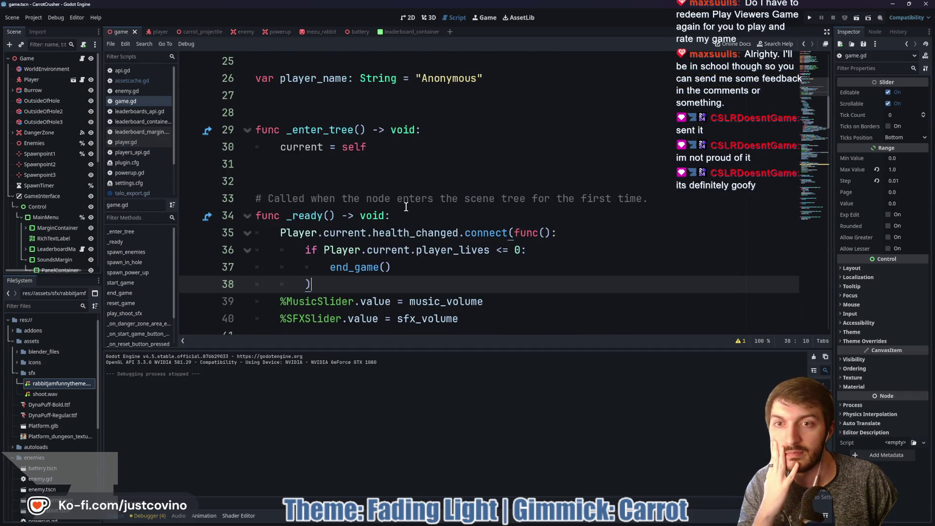
pyautogui.scroll(-1, 587, 227)
pyautogui.click(497, 271)
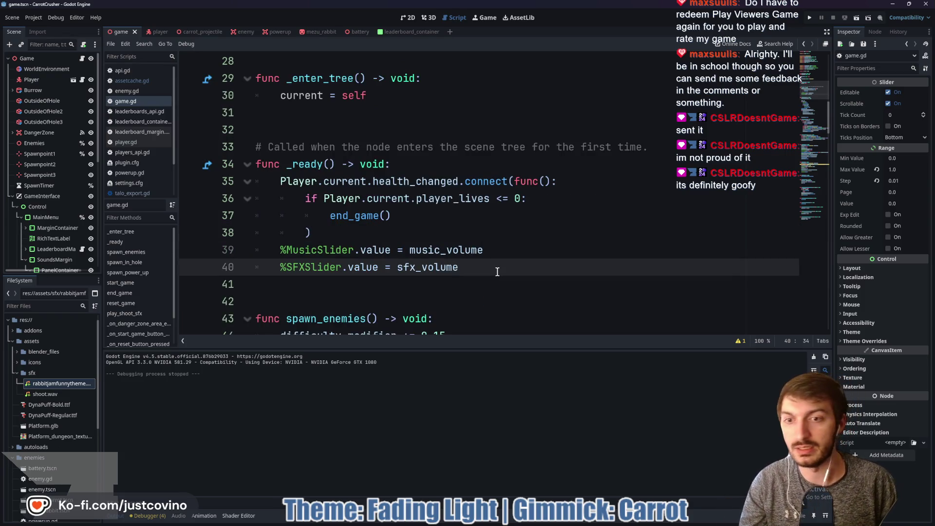
pyautogui.press('Return')
pyautogui.write('mus')
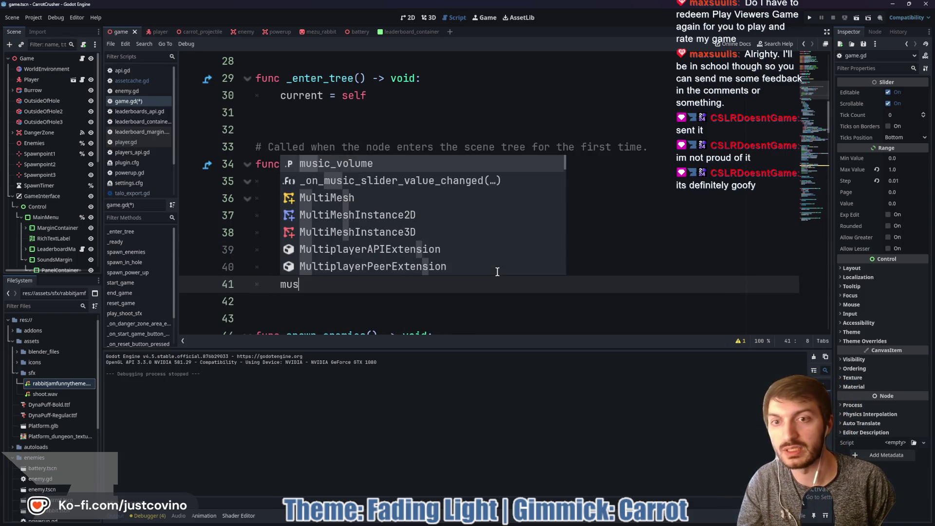
pyautogui.press('BackSpace')
pyautogui.press('BackSpace')
pyautogui.press('BackSpace')
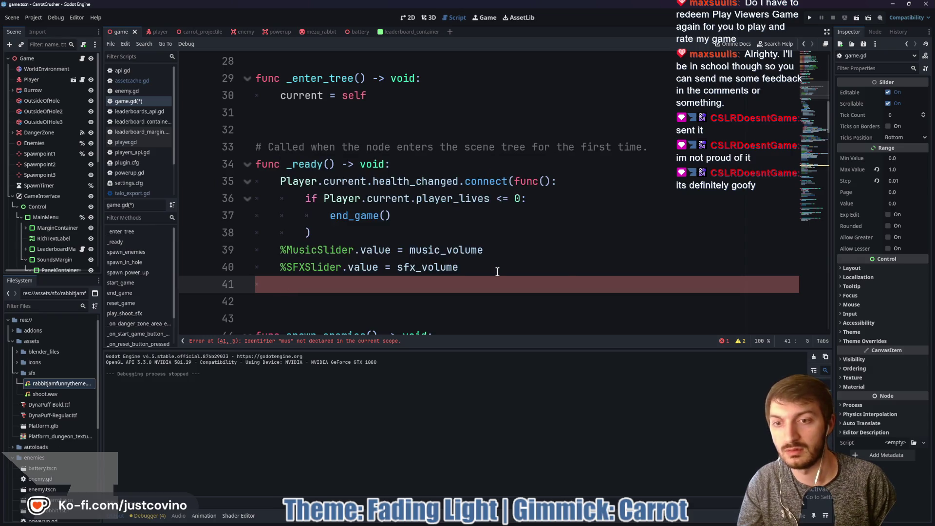
pyautogui.write('%M')
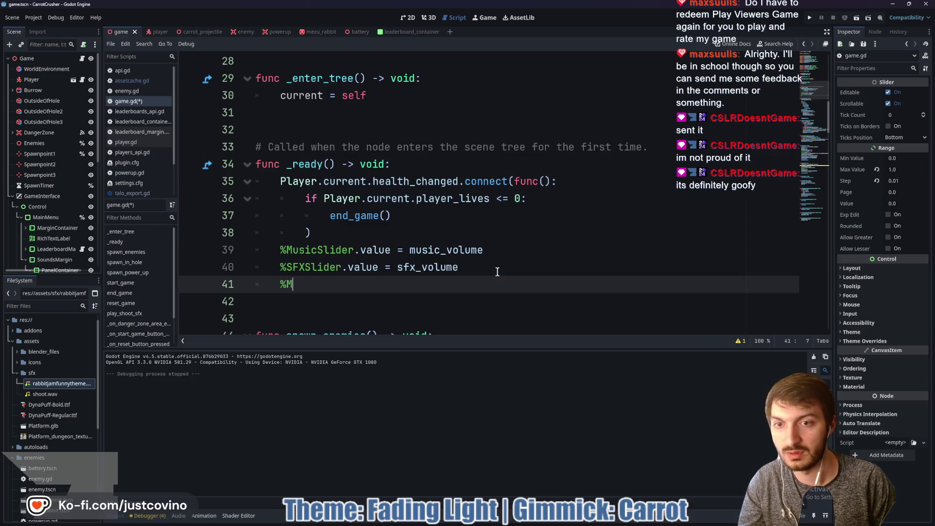
pyautogui.write('usic')
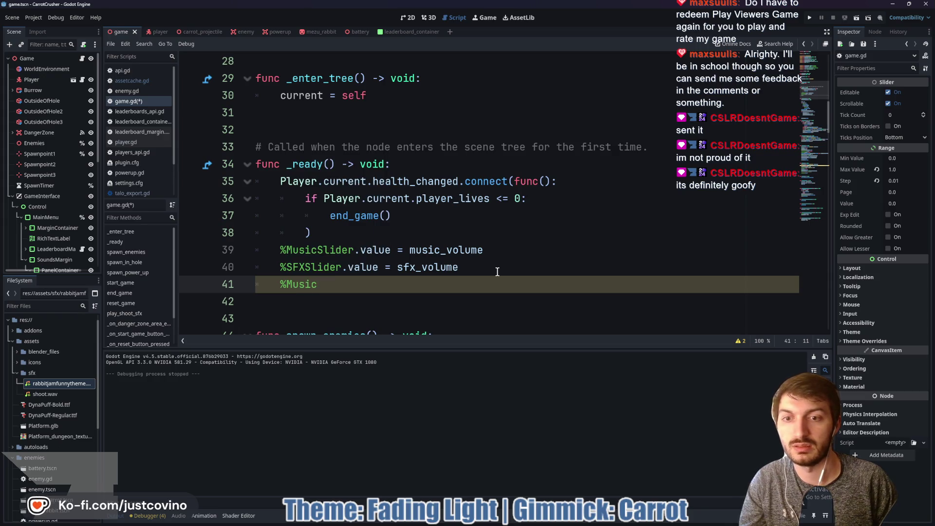
pyautogui.write('.stream')
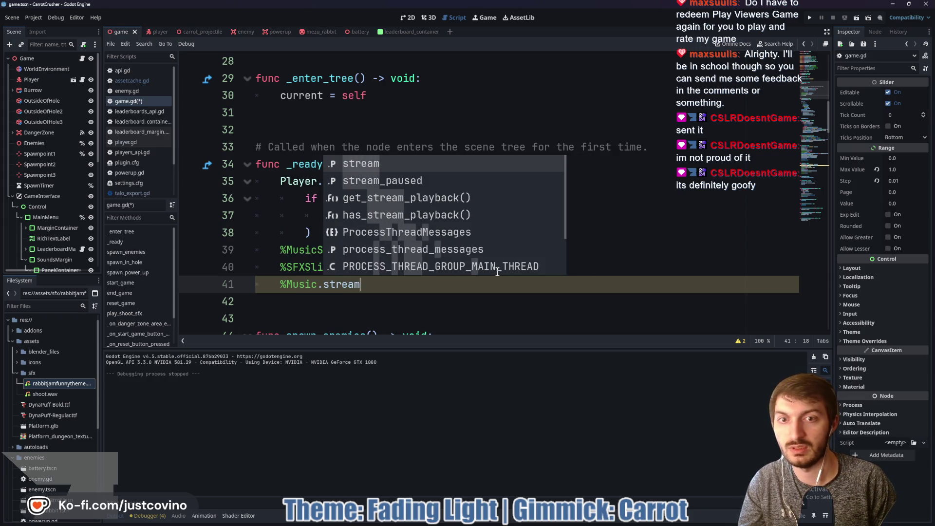
pyautogui.write(' = Asset')
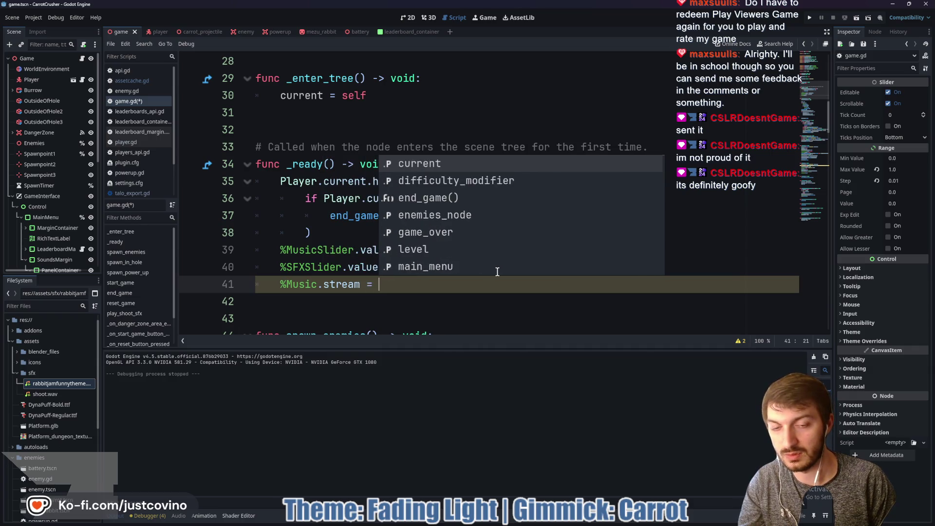
pyautogui.press('Return')
pyautogui.write('.MU')
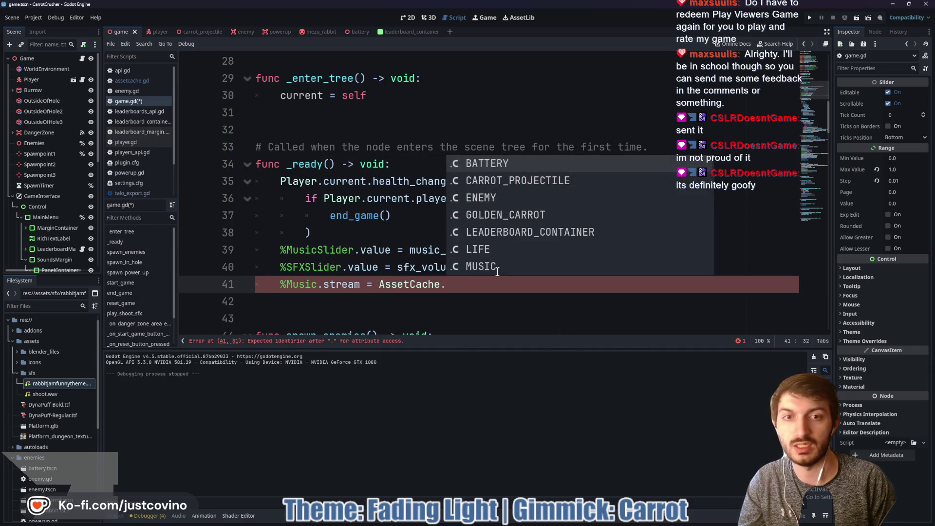
pyautogui.press('Return')
pyautogui.press('Return')
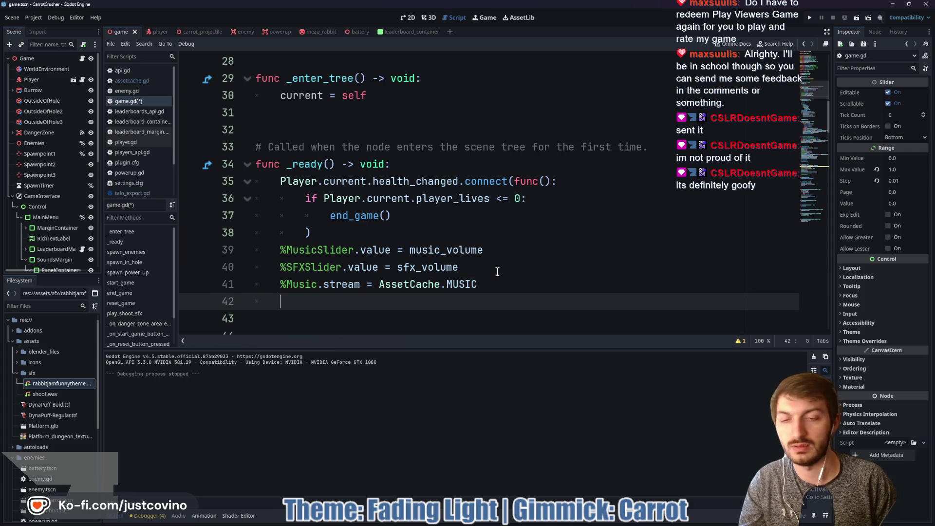
# Call %Music.play() on line 42 so the theme starts when the scene loads.
pyautogui.write('%Music.')
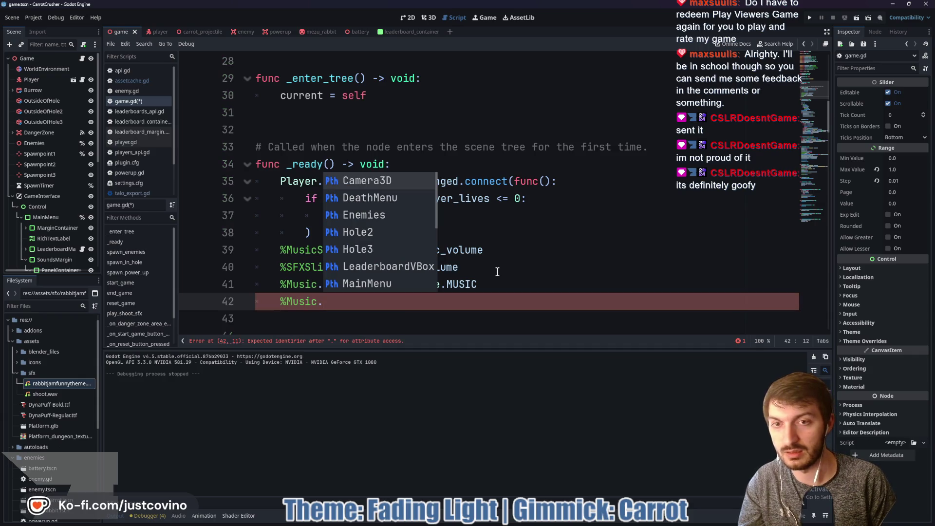
pyautogui.write('pl')
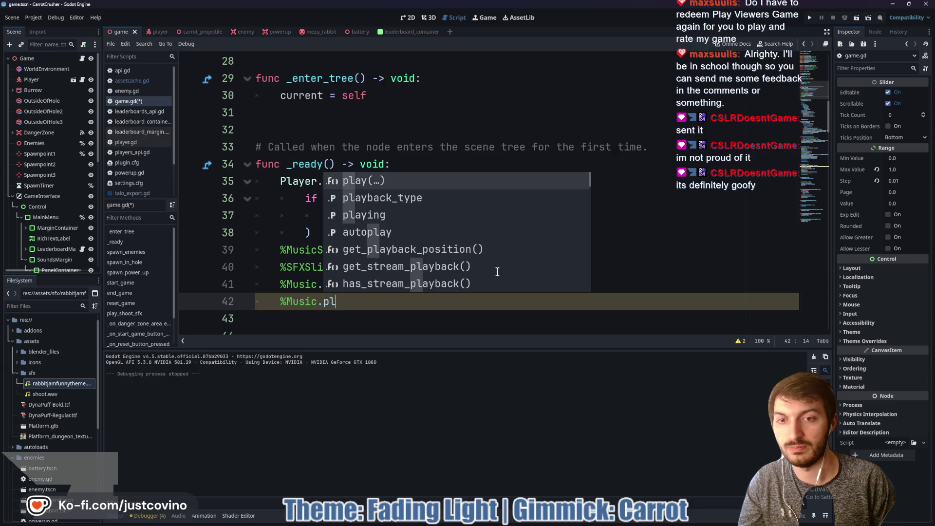
pyautogui.press('Return')
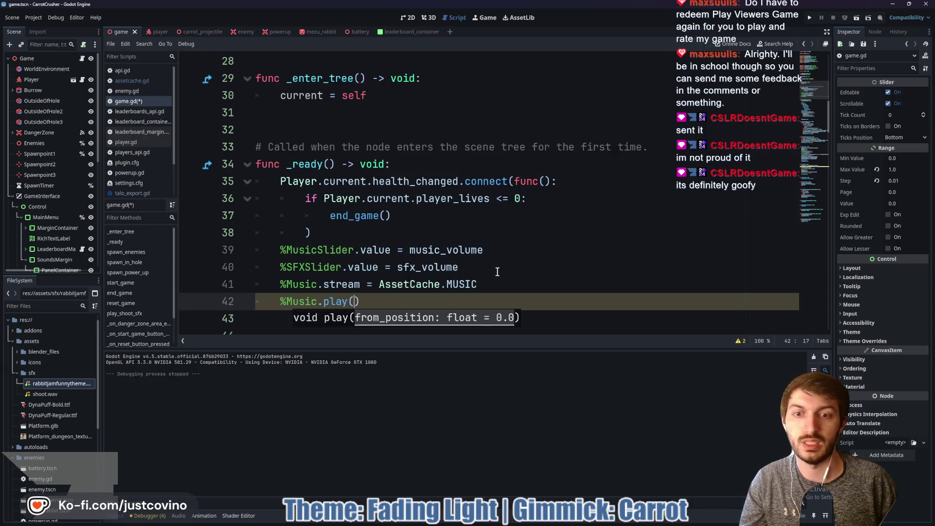
pyautogui.press('End')
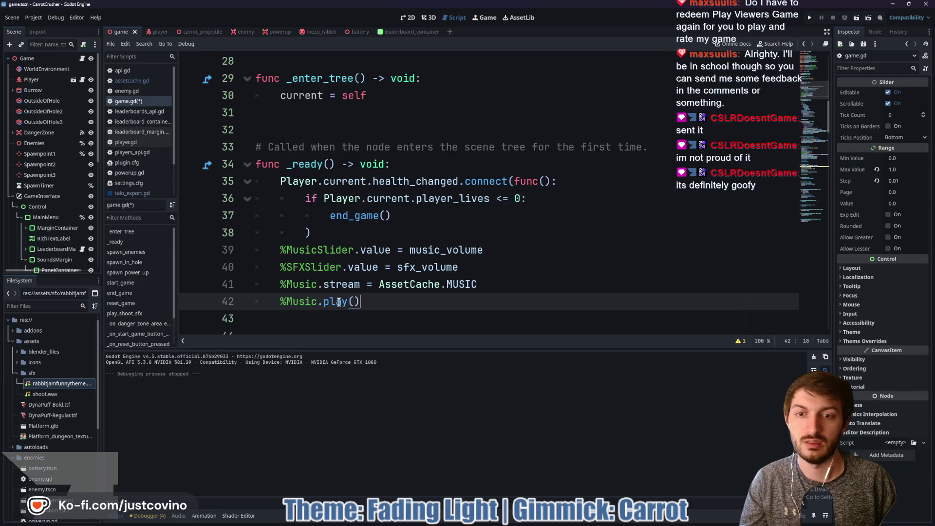
# Reimport rabbitjamfunnytheme.mp3 with looping enabled, save game.gd, and run the game with F5.
pyautogui.doubleClick(51, 385)
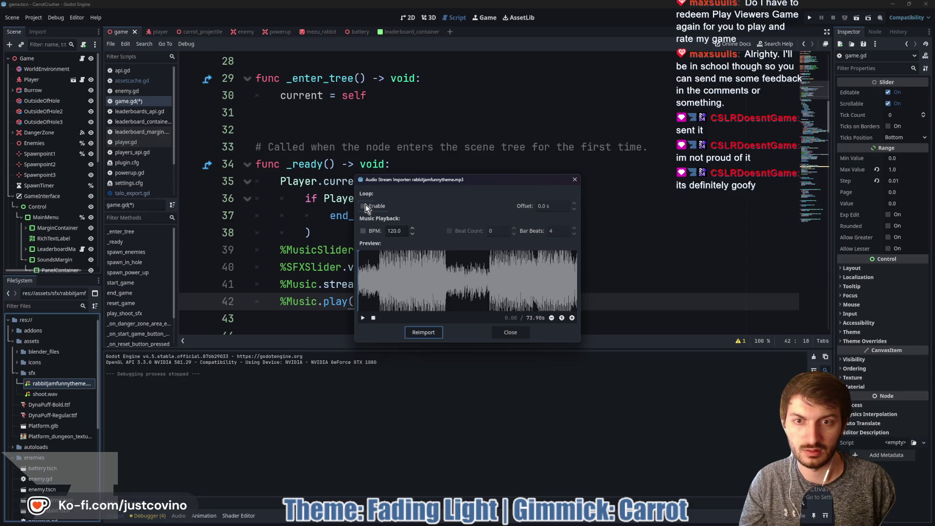
pyautogui.click(421, 333)
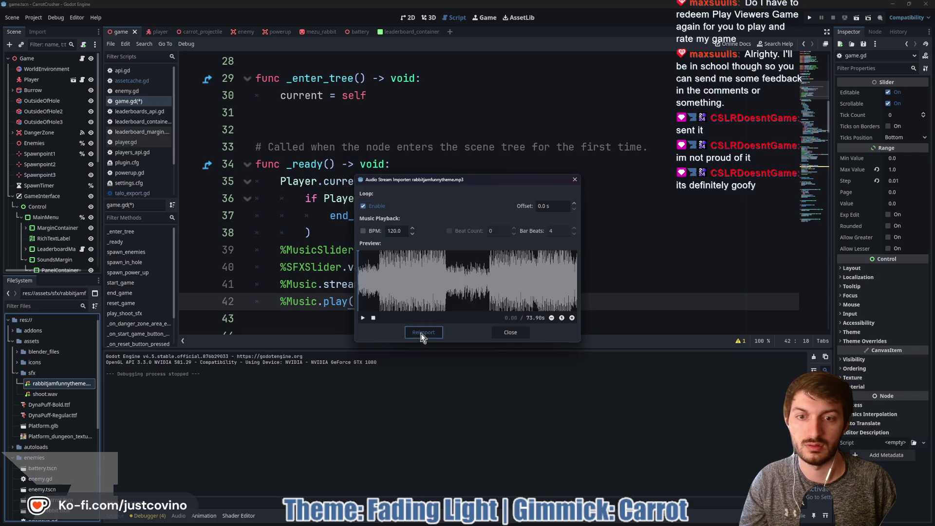
pyautogui.hotkey('ctrl', 's')
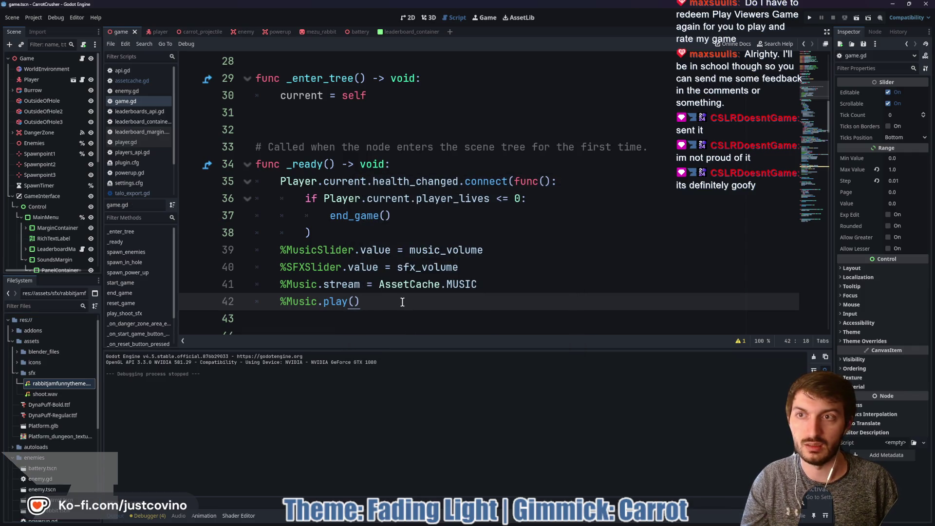
pyautogui.press('F5')
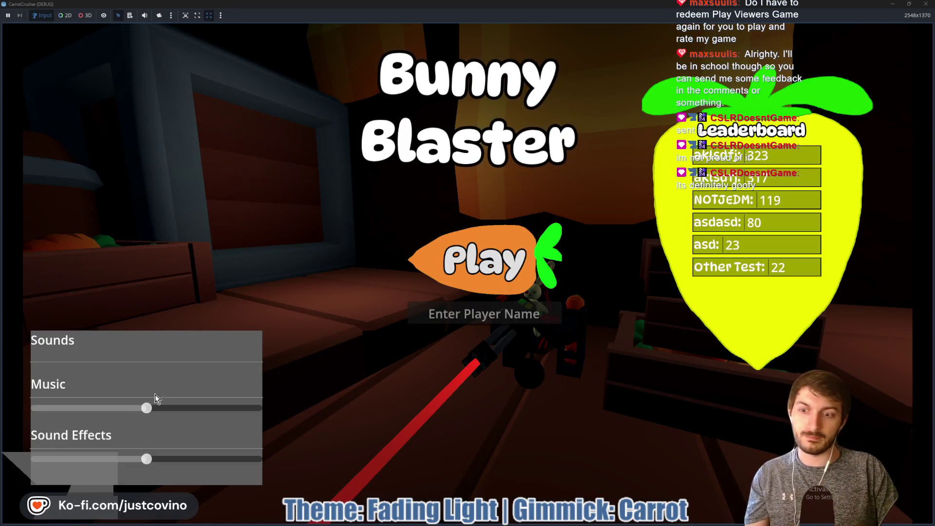
pyautogui.moveTo(146, 407)
pyautogui.mouseDown()
pyautogui.moveTo(53, 415)
pyautogui.moveTo(255, 409)
pyautogui.moveTo(122, 411)
pyautogui.mouseUp()
pyautogui.click(477, 315)
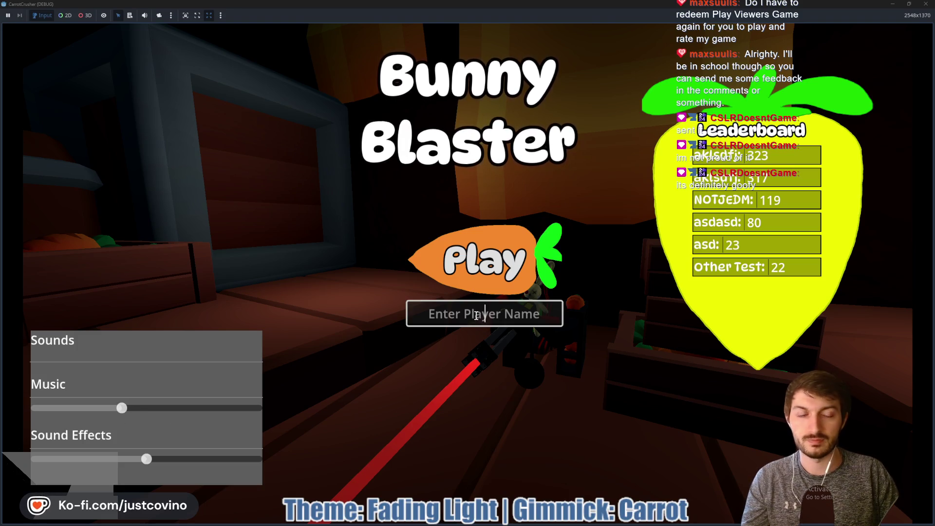
pyautogui.write('test')
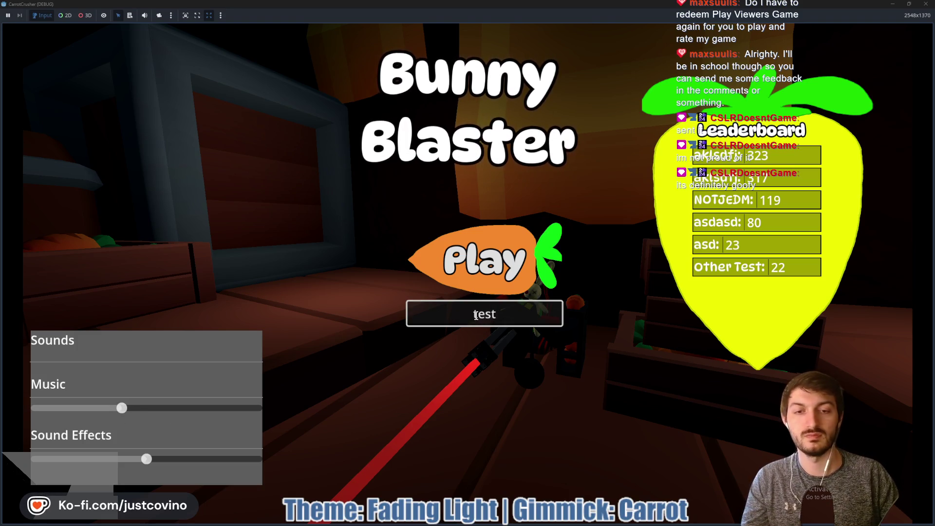
pyautogui.click(475, 263)
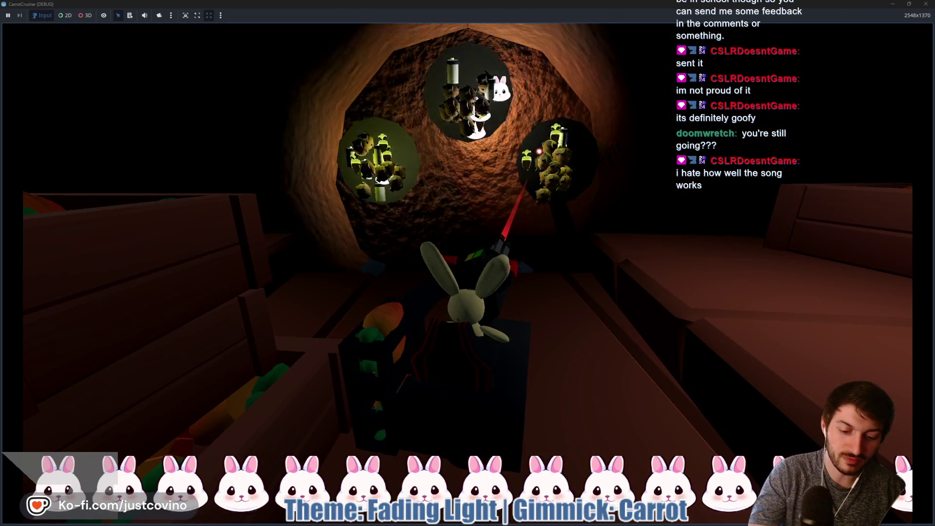
pyautogui.press('F8')
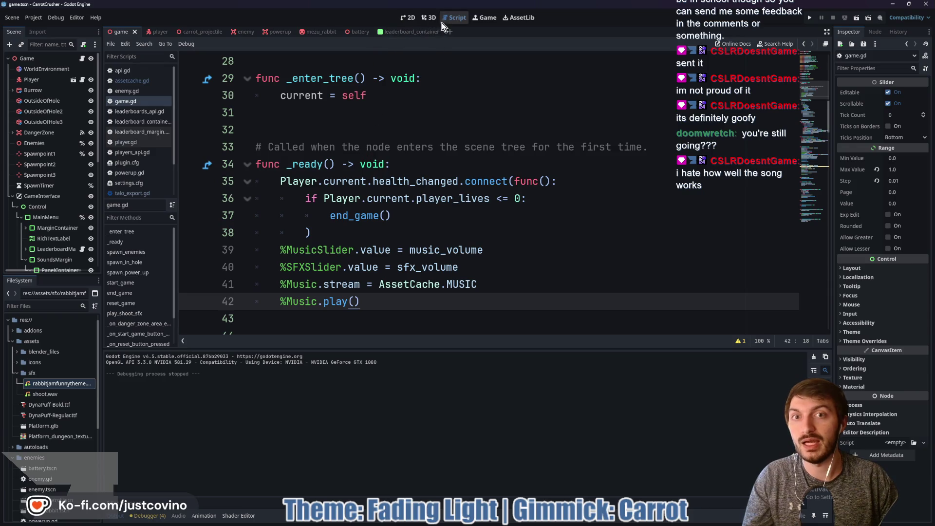
# Add a Web export preset in the Project Export dialog.
pyautogui.click(401, 108)
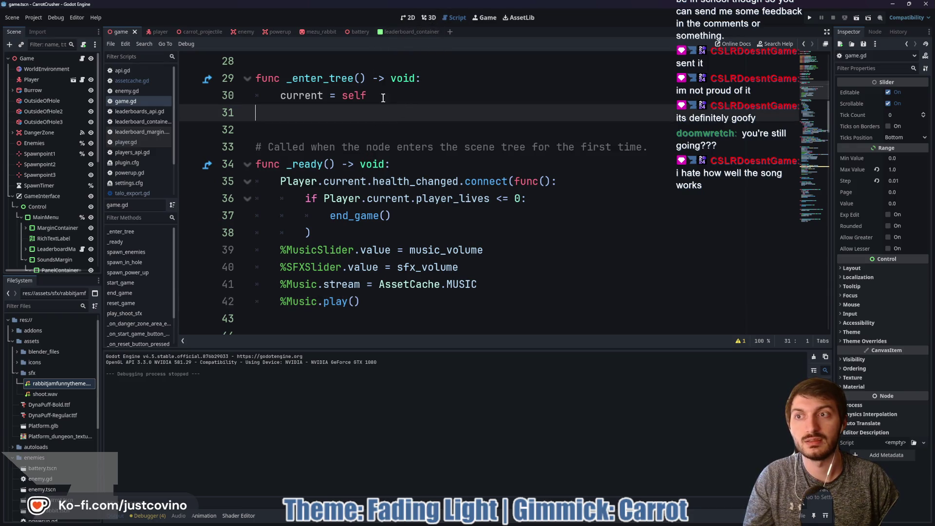
pyautogui.click(32, 18)
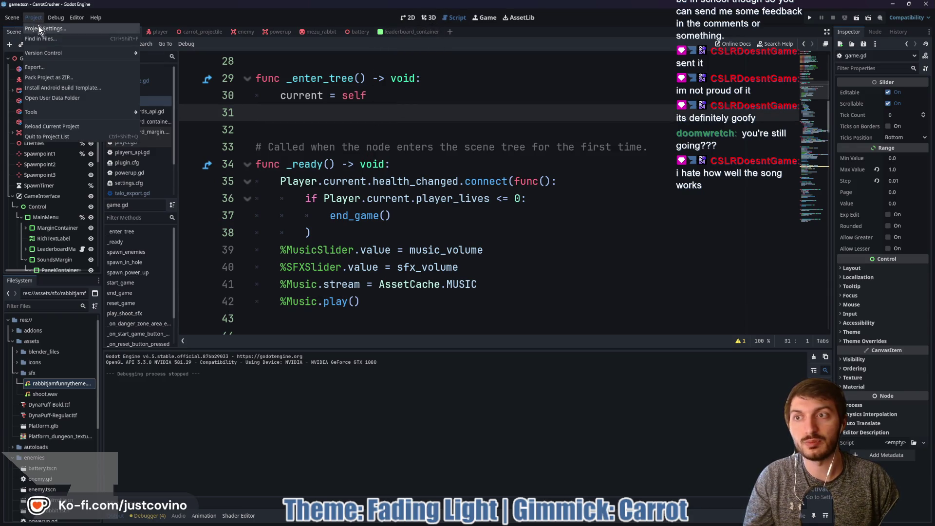
pyautogui.click(50, 67)
pyautogui.click(429, 180)
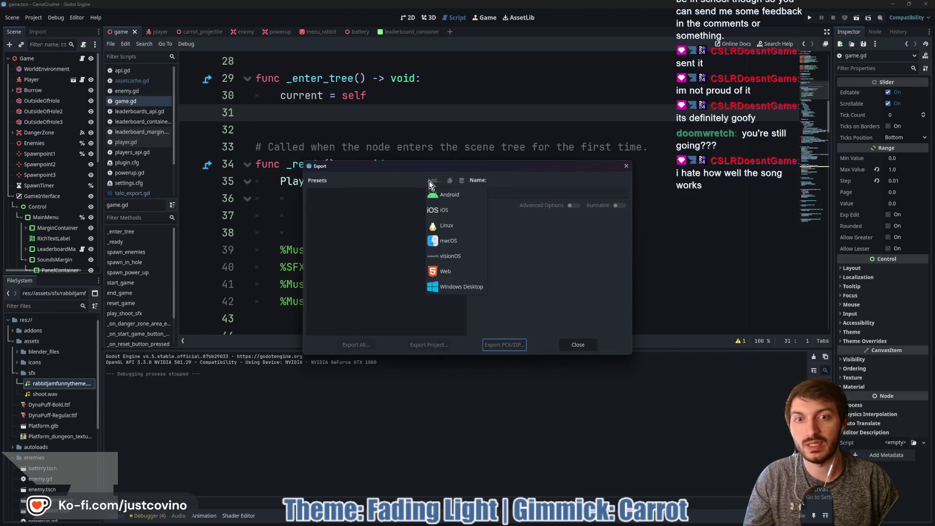
pyautogui.click(445, 271)
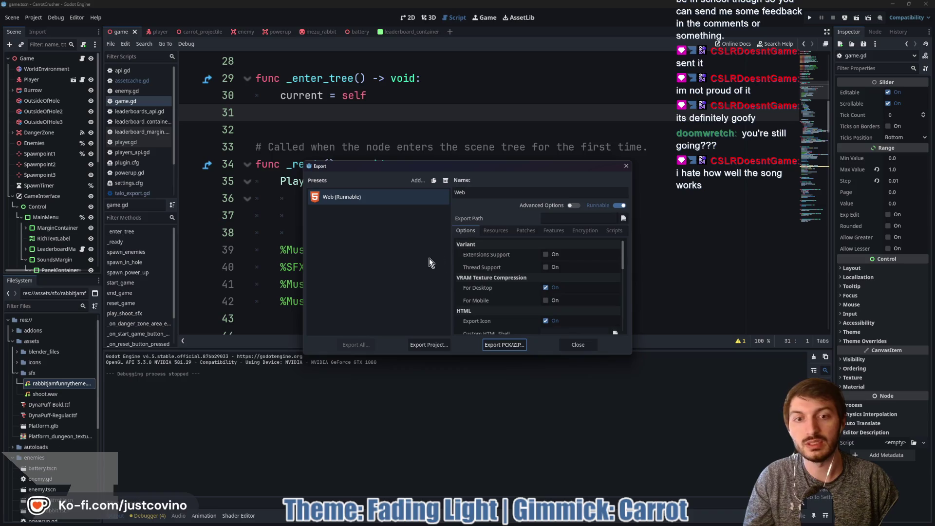
# Move and enlarge the Export dialog, enable Advanced Options, and choose Export Project.
pyautogui.moveTo(491, 168); pyautogui.dragTo(431, 130)
pyautogui.moveTo(570, 318); pyautogui.dragTo(636, 384)
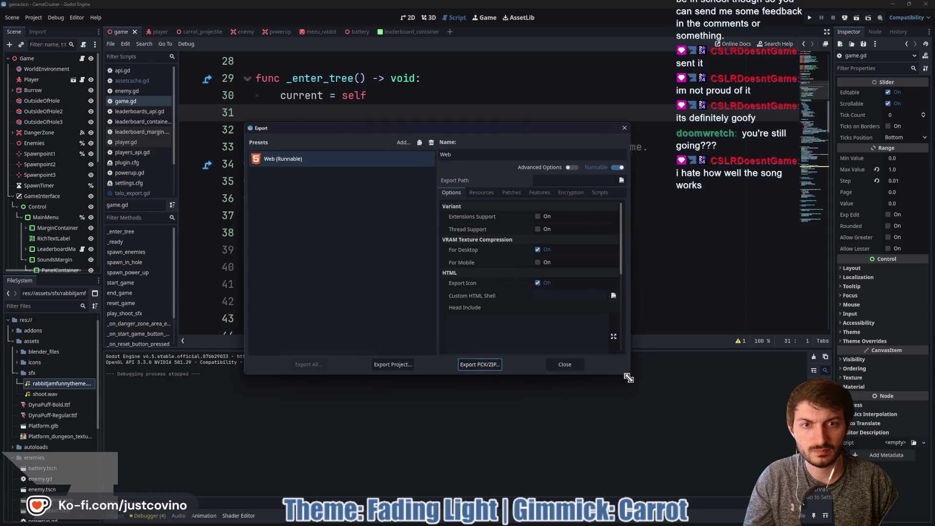
pyautogui.click(580, 168)
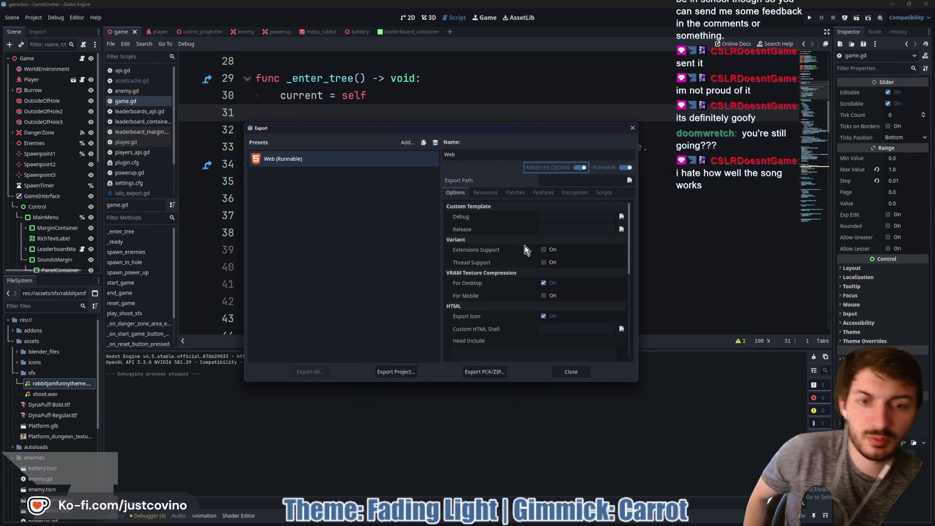
pyautogui.scroll(-10, 490, 296)
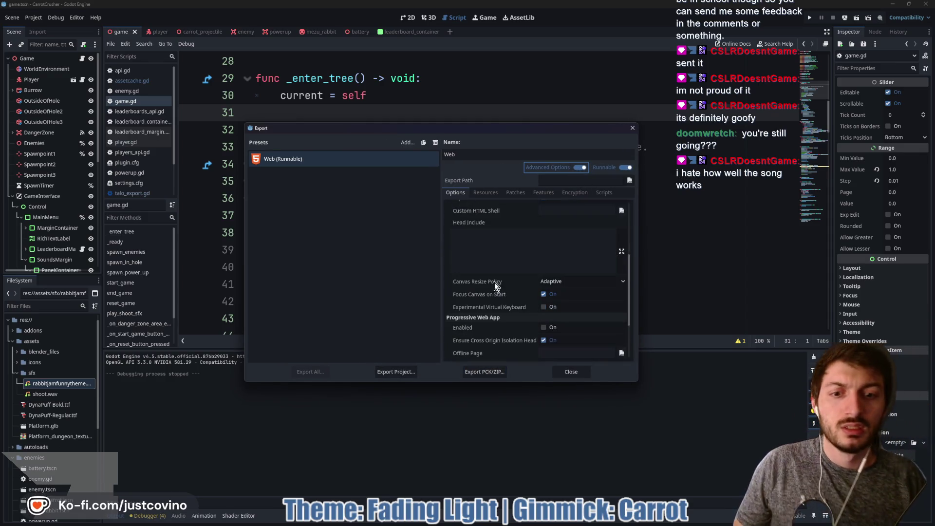
pyautogui.scroll(8, 493, 284)
pyautogui.scroll(2, 491, 283)
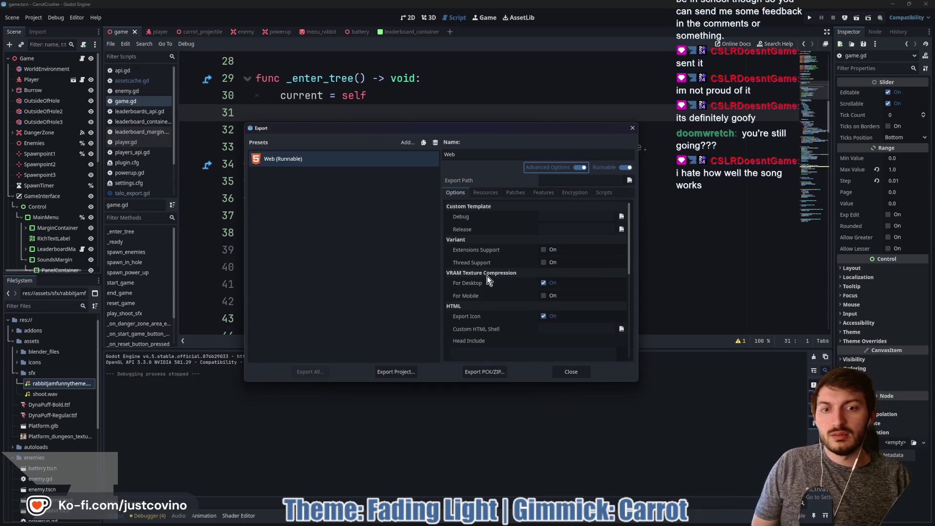
pyautogui.click(392, 372)
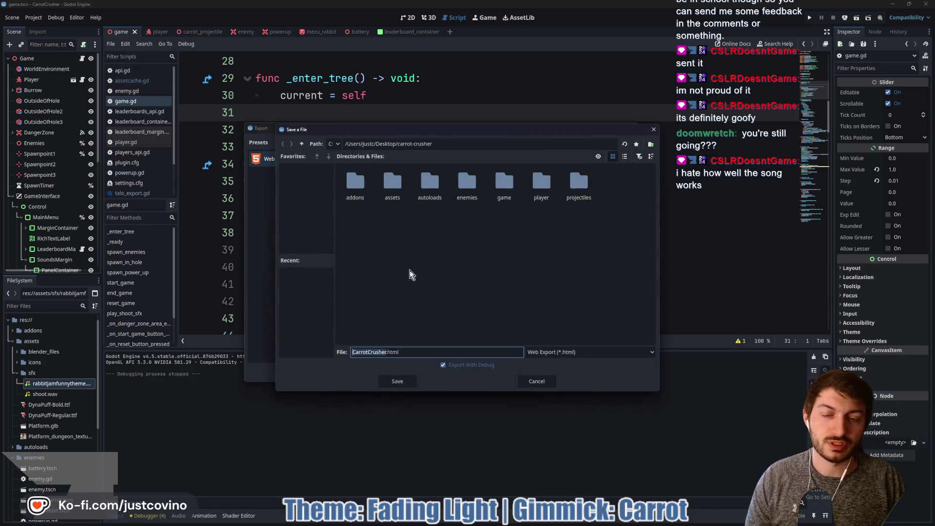
# Create a BunnyBlaster_WEB folder on the Desktop and save the web build there as index.html.
pyautogui.click(302, 145)
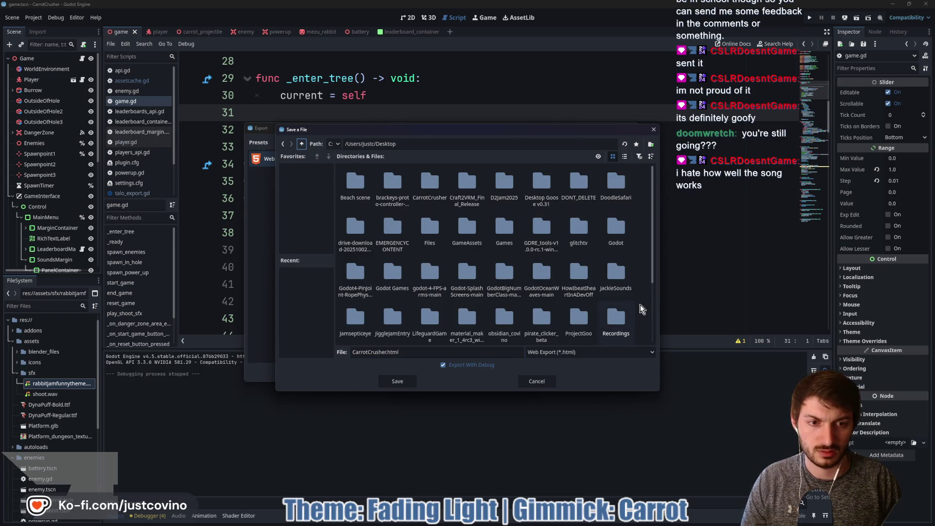
pyautogui.scroll(-2, 612, 282)
pyautogui.rightClick(625, 322)
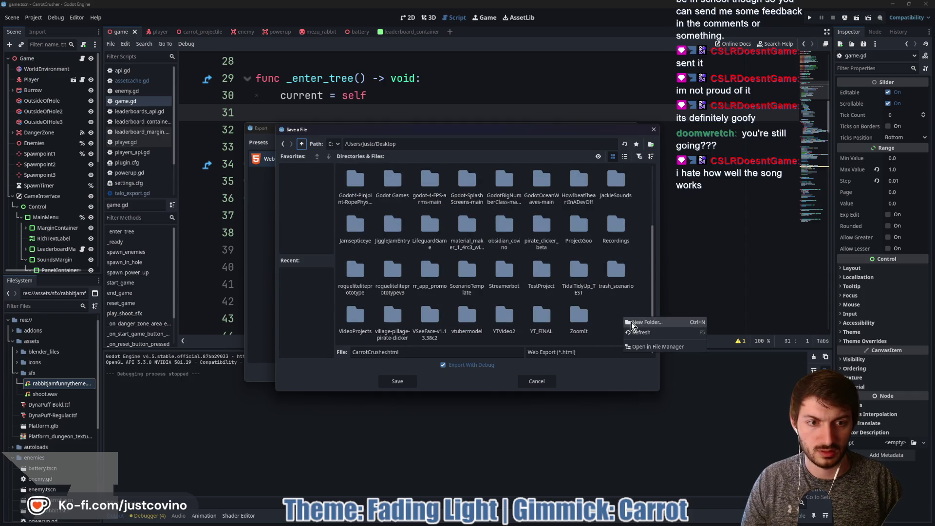
pyautogui.click(633, 325)
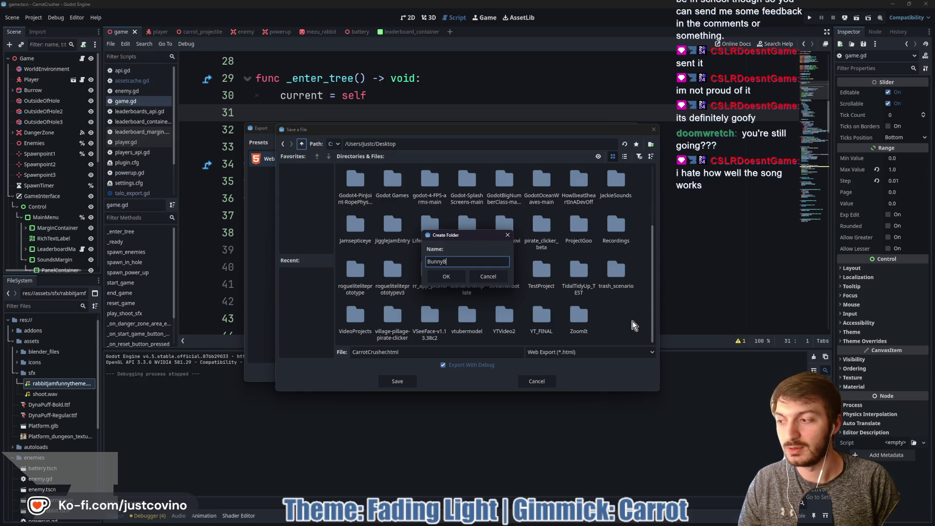
pyautogui.write('BunnyB')
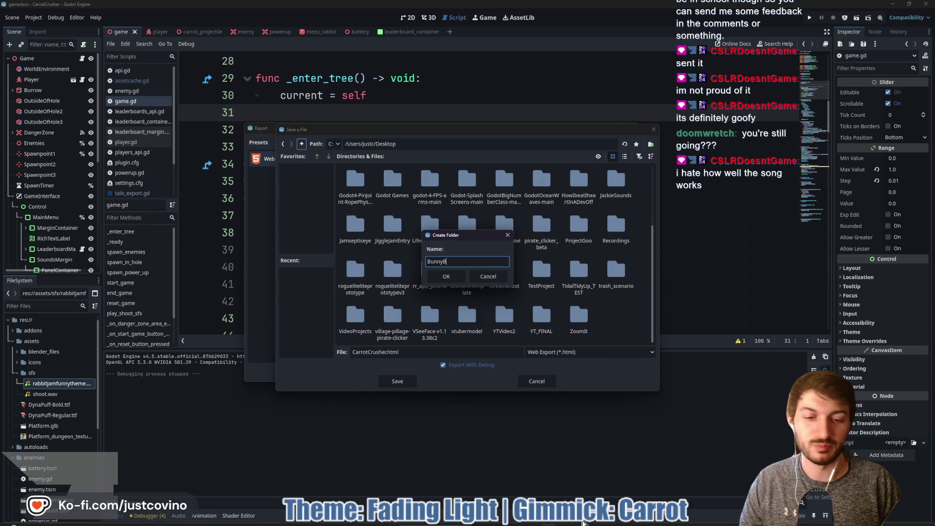
pyautogui.write('laster_WEB')
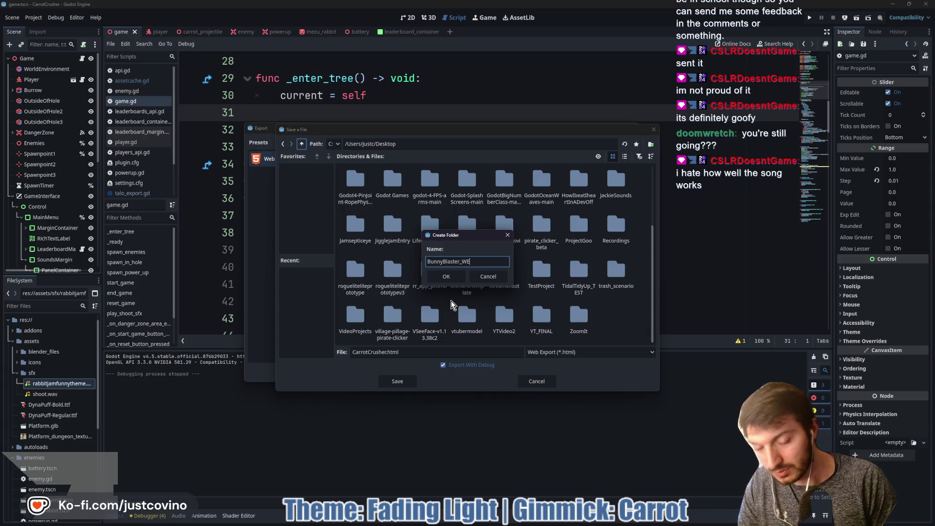
pyautogui.click(445, 276)
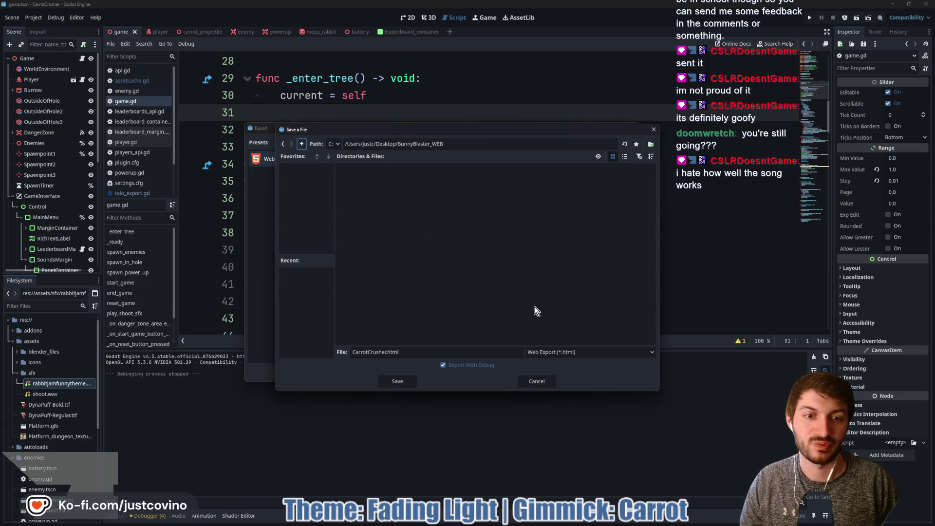
pyautogui.doubleClick(384, 352)
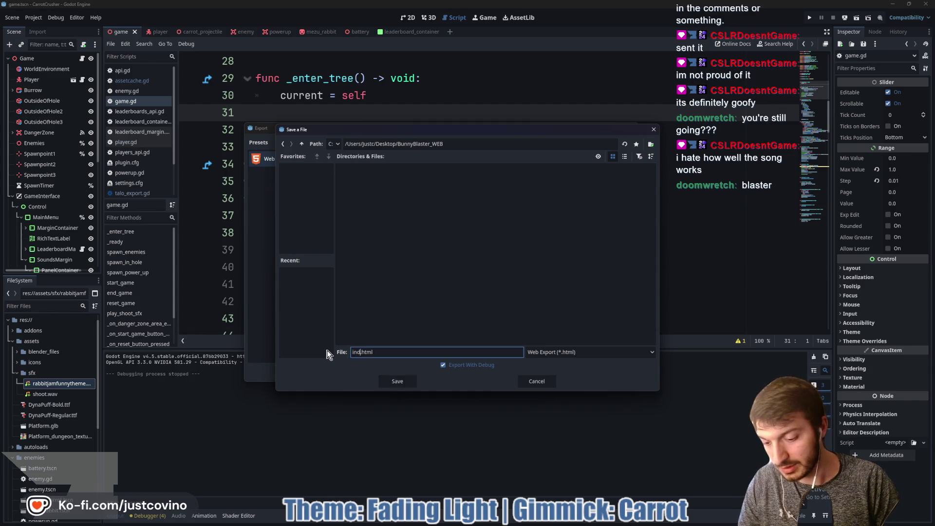
pyautogui.click(402, 383)
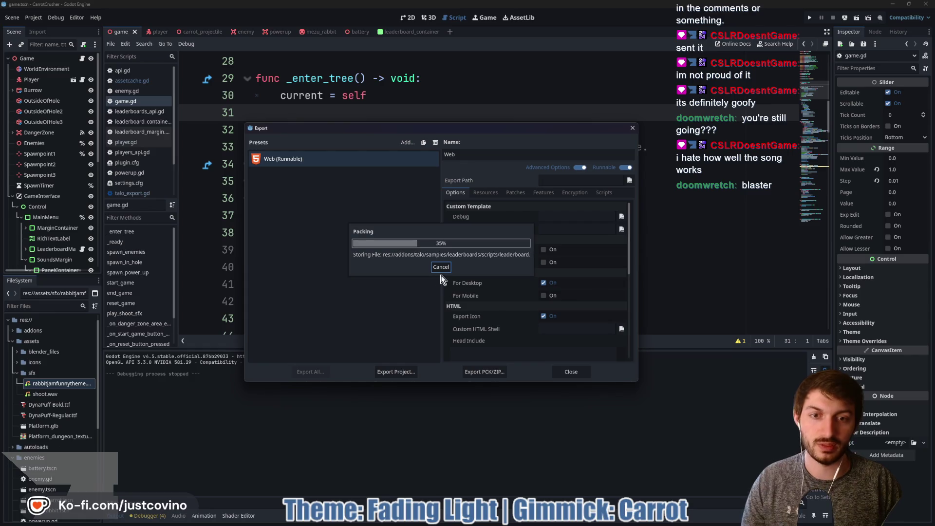